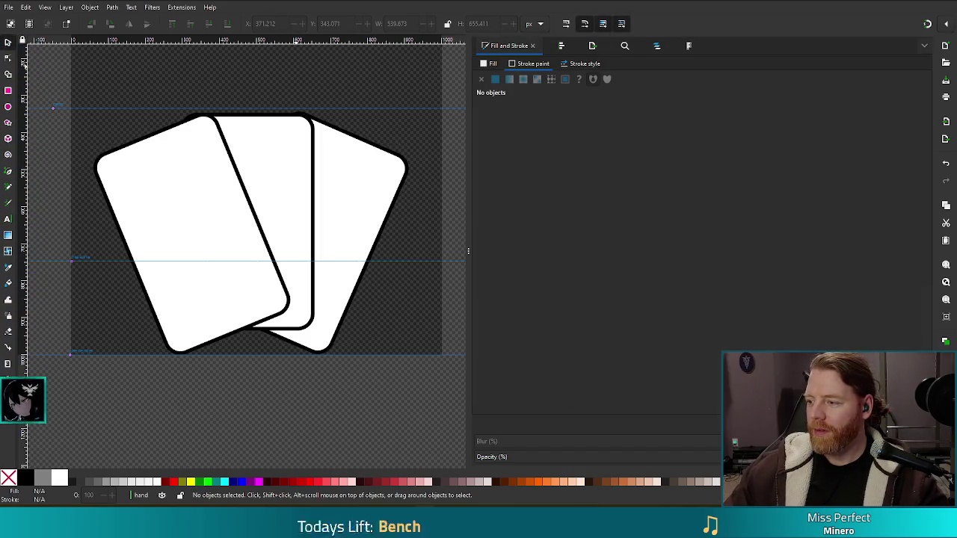
Step: Save the fanned three-card drawing, then check the Path menu on a card without changing anything
{"action": "key", "text": "ctrl+s"}
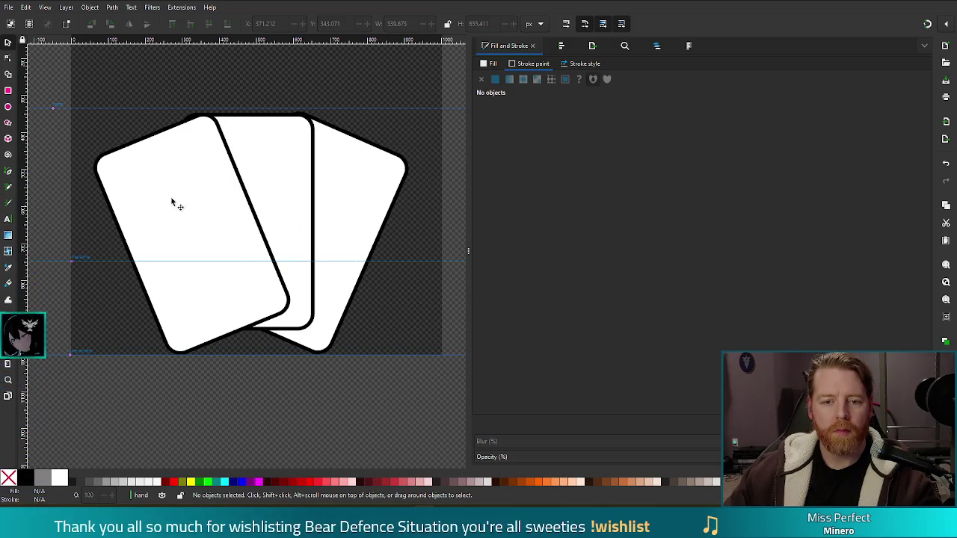
{"action": "left_click", "coordinate": [139, 180]}
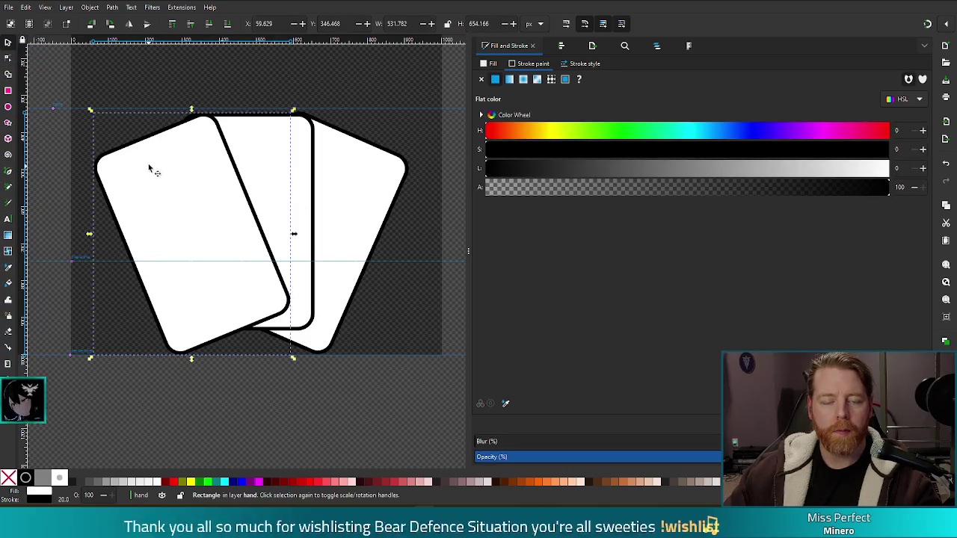
{"action": "left_click", "coordinate": [111, 6]}
{"action": "left_click", "coordinate": [94, 103]}
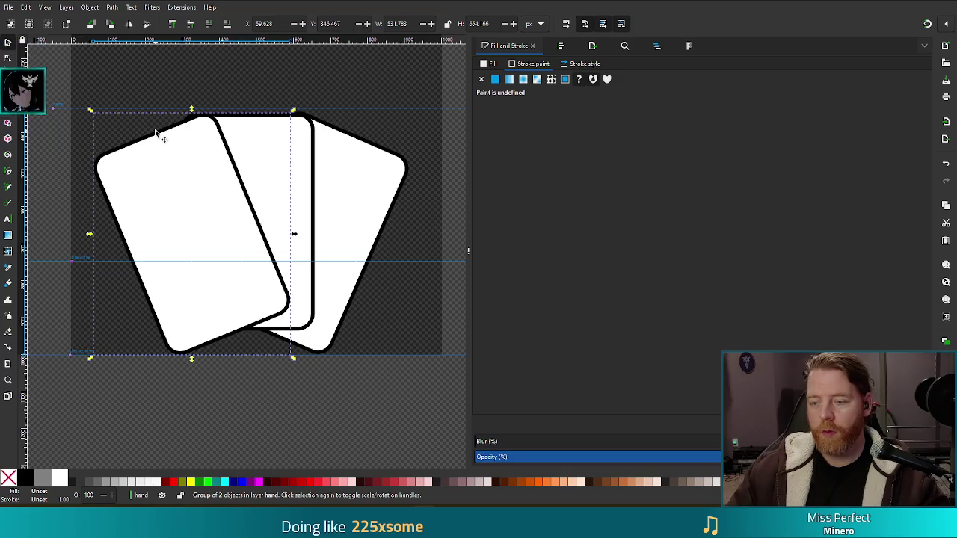
{"action": "key", "text": "Escape"}
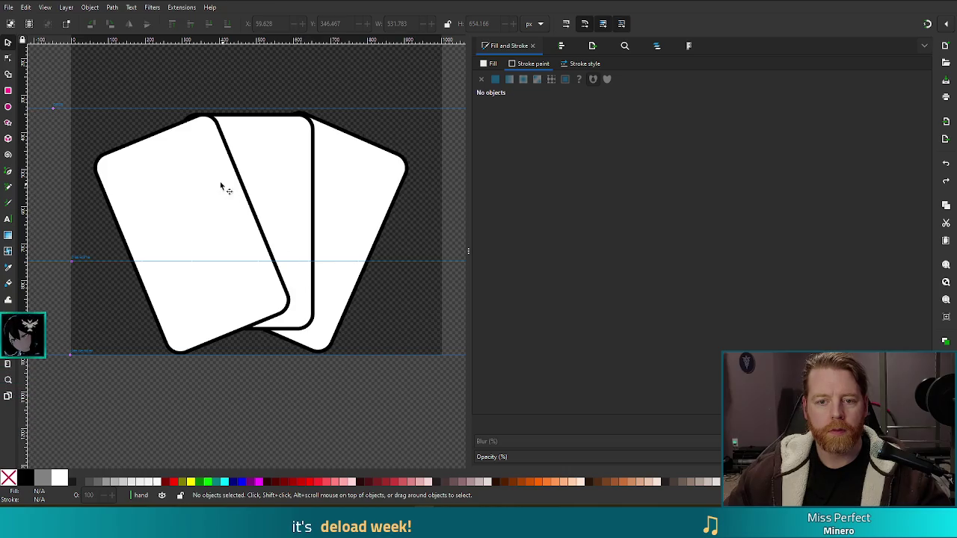
{"action": "left_click", "coordinate": [154, 166]}
Step: Give all three selected cards an 80 px stroke width in Fill and Stroke
{"action": "left_click", "coordinate": [295, 154], "text": "shift"}
{"action": "left_click", "coordinate": [342, 175], "text": "shift"}
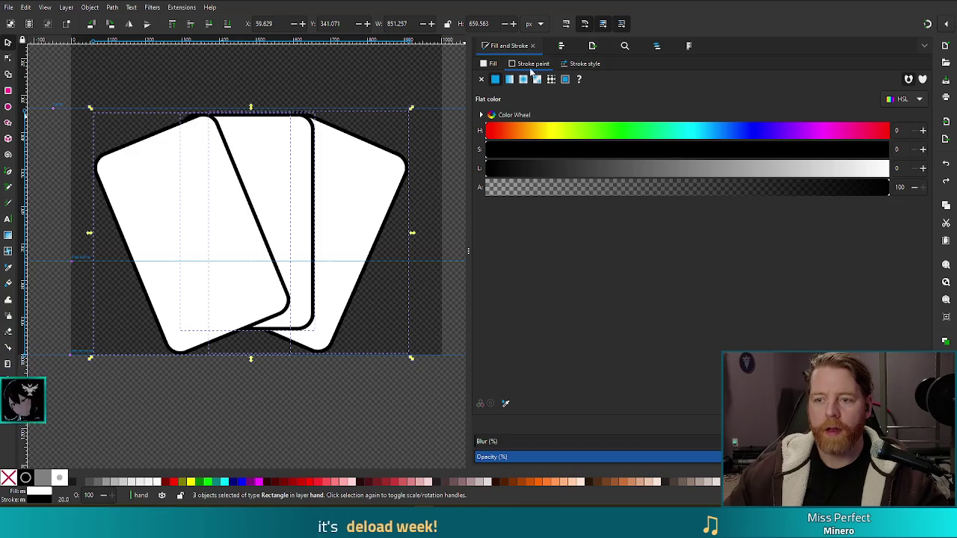
{"action": "left_click", "coordinate": [570, 64]}
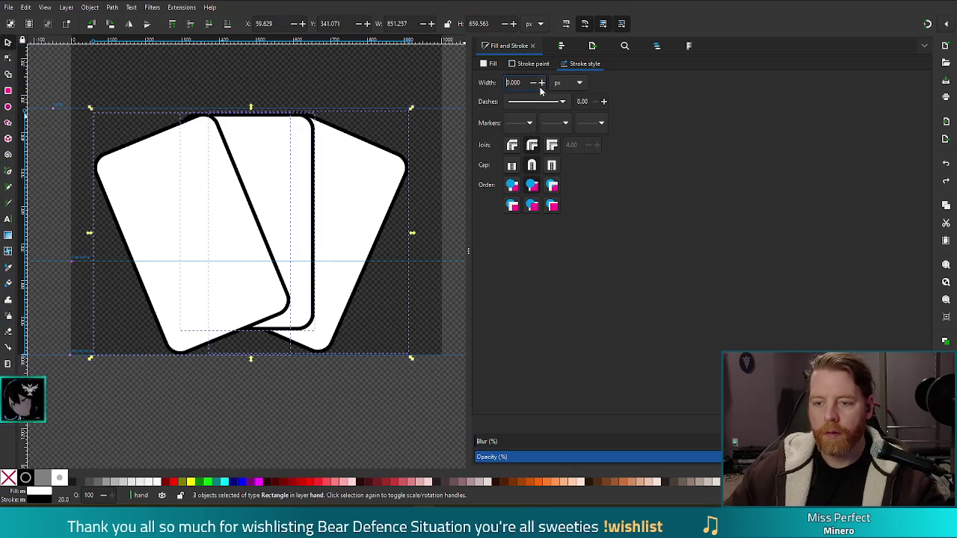
{"action": "left_click", "coordinate": [541, 82]}
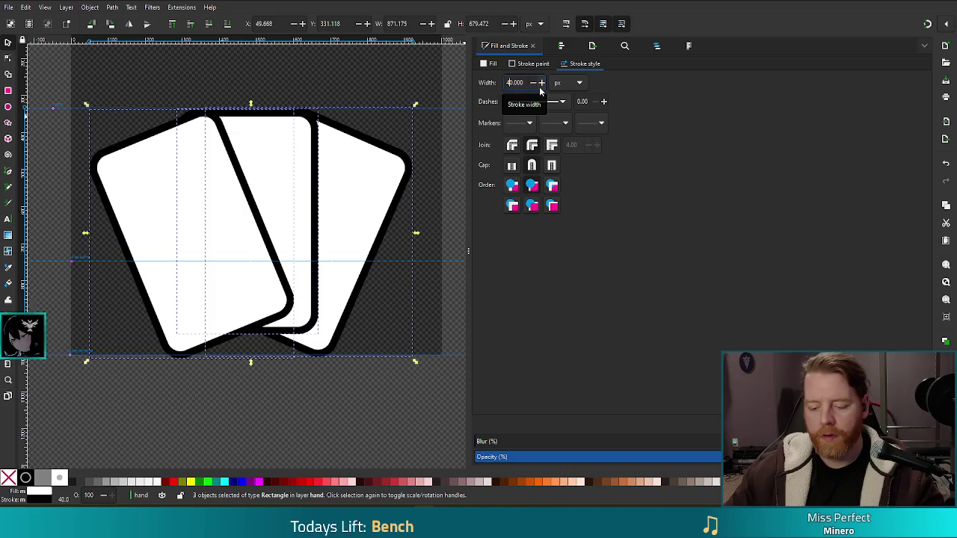
{"action": "double_click", "coordinate": [542, 82]}
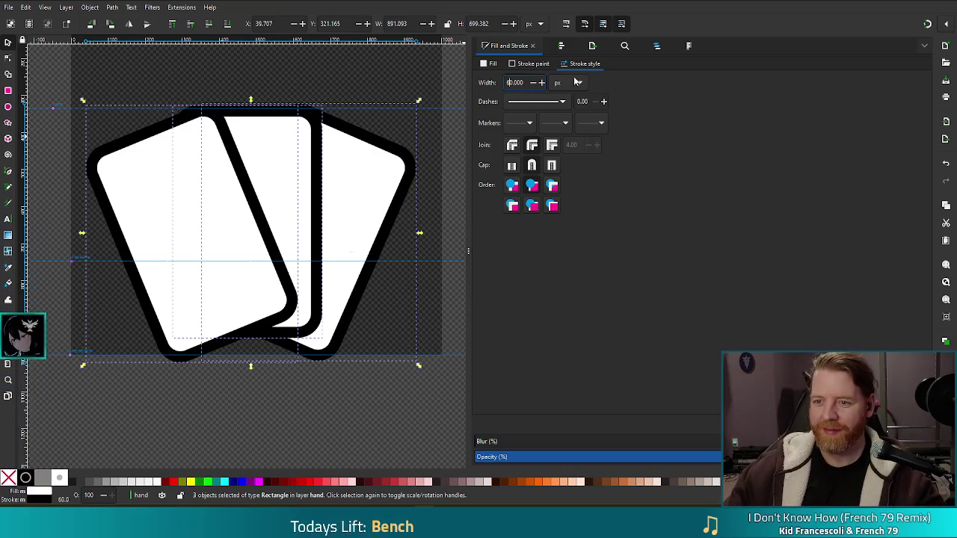
{"action": "key", "text": "BackSpace"}
{"action": "type", "text": "8"}
{"action": "key", "text": "Return"}
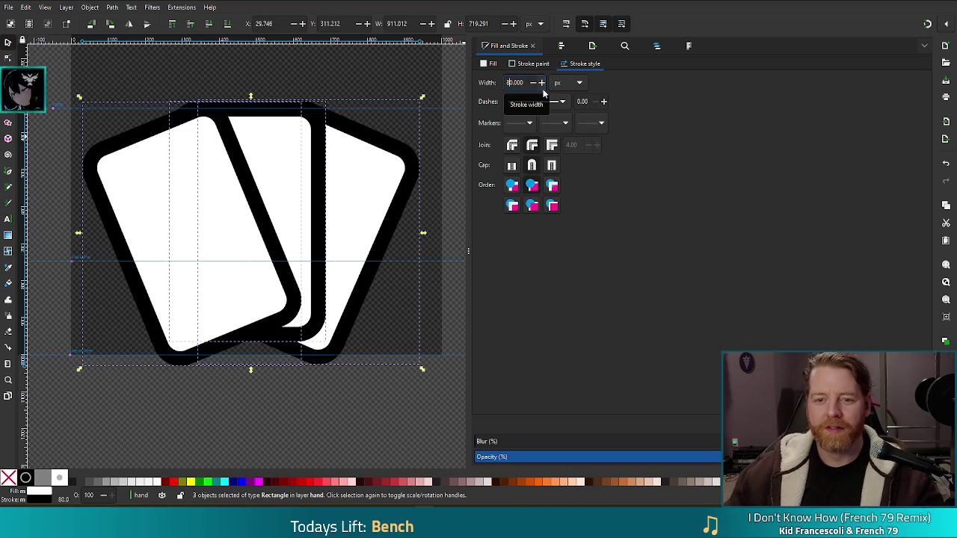
Step: Nudge the right card down slightly with the Down arrow
{"action": "left_click", "coordinate": [133, 188]}
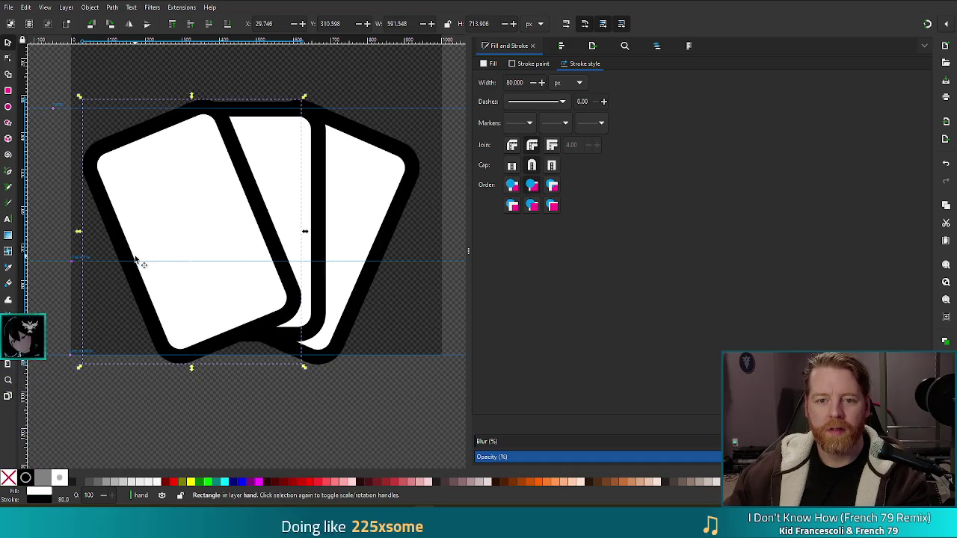
{"action": "left_click", "coordinate": [371, 190]}
{"action": "key", "text": "Down"}
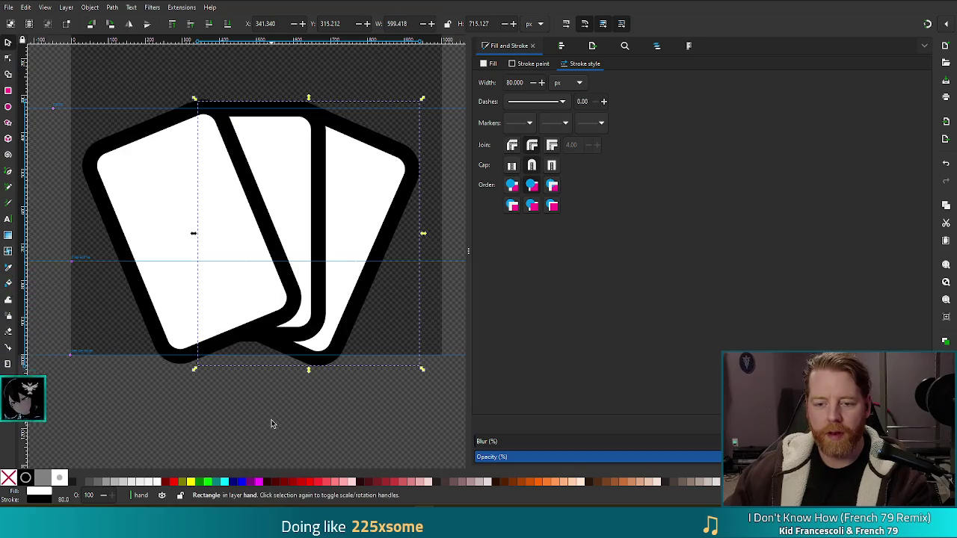
{"action": "left_click", "coordinate": [252, 399]}
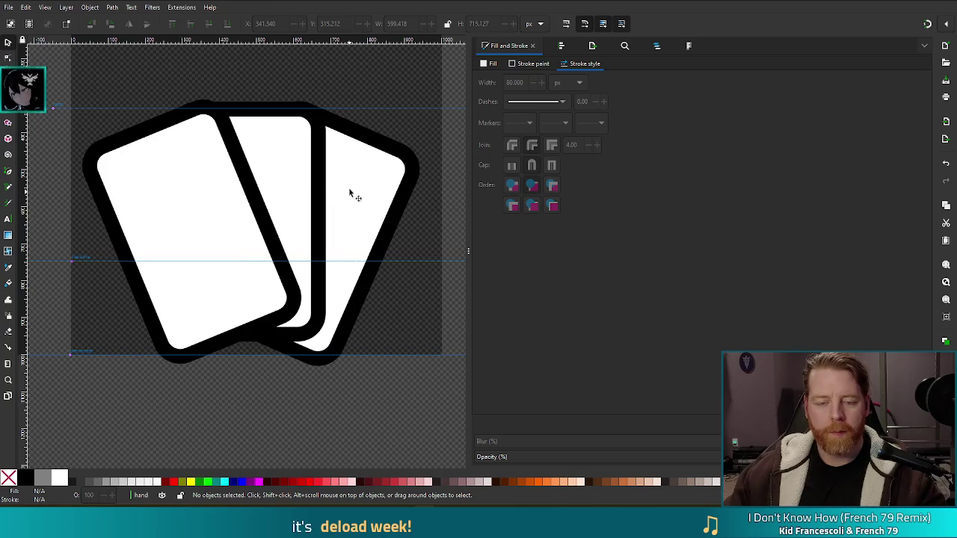
{"action": "left_click", "coordinate": [278, 166]}
Step: Convert the card outlines into filled paths with Path > Stroke to Path
{"action": "left_click", "coordinate": [112, 7]}
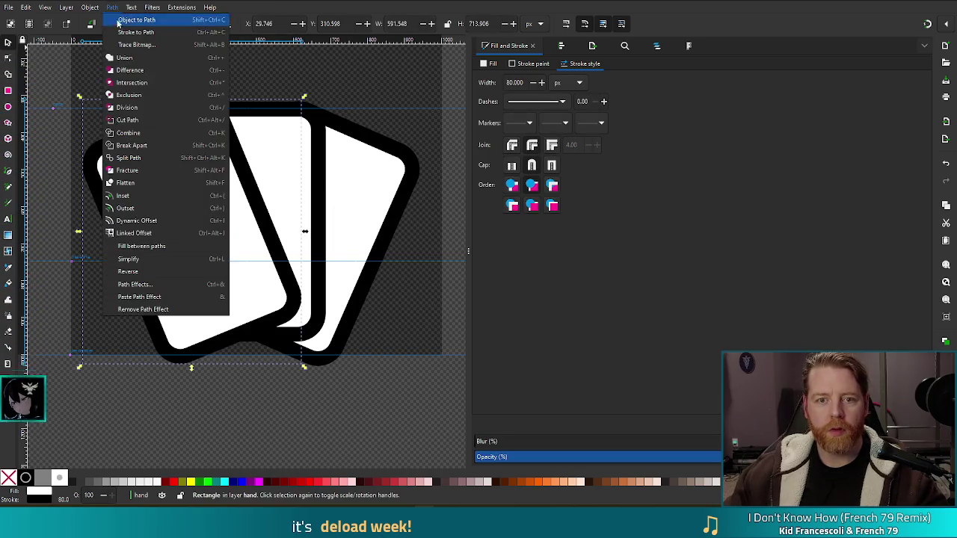
{"action": "left_click", "coordinate": [138, 33]}
{"action": "key", "text": "ctrl+z"}
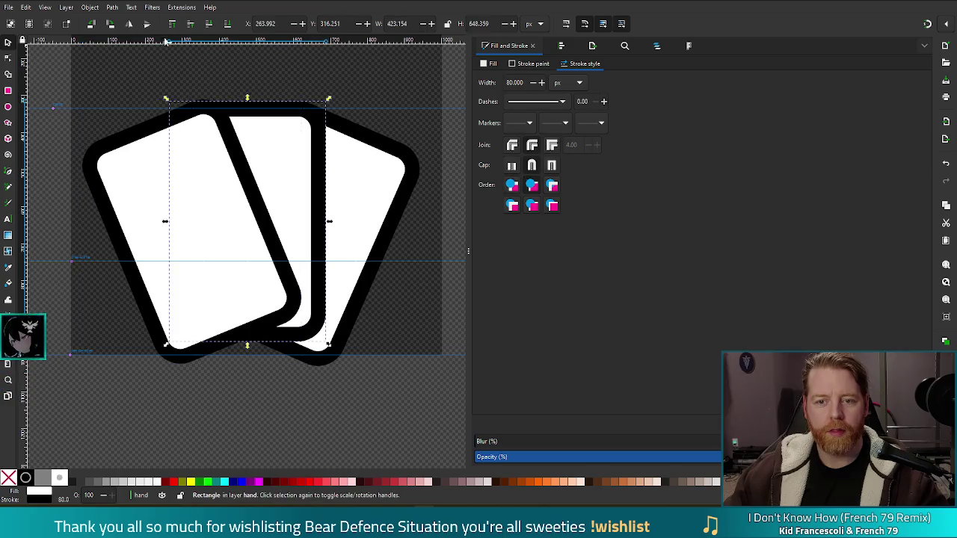
{"action": "left_click", "coordinate": [112, 7]}
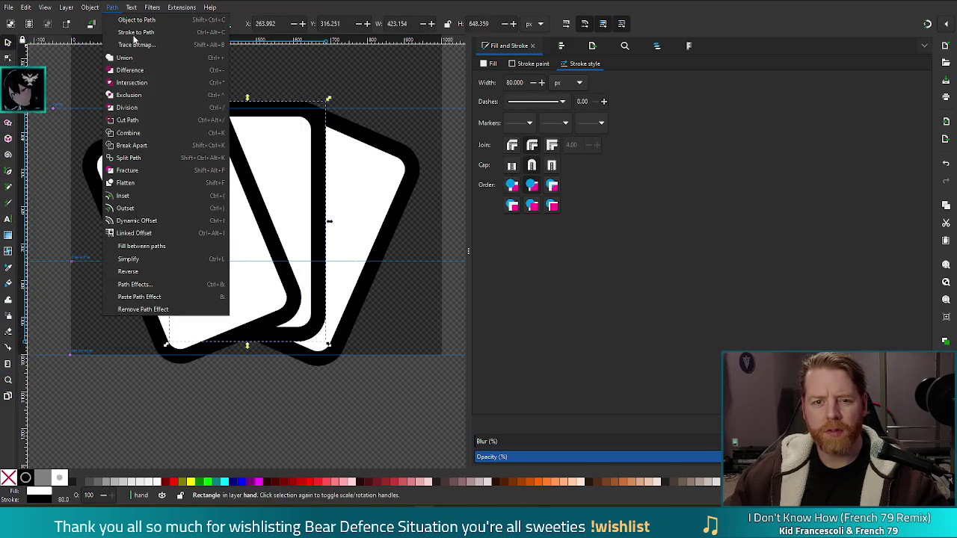
{"action": "key", "text": "Escape"}
{"action": "left_click", "coordinate": [364, 195]}
{"action": "left_click", "coordinate": [112, 6]}
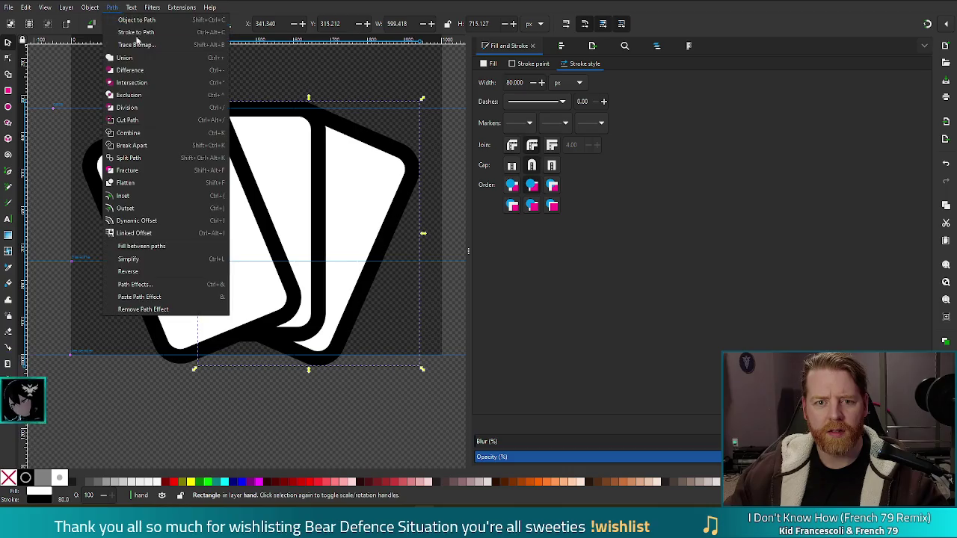
{"action": "left_click", "coordinate": [136, 32]}
{"action": "left_click", "coordinate": [173, 183]}
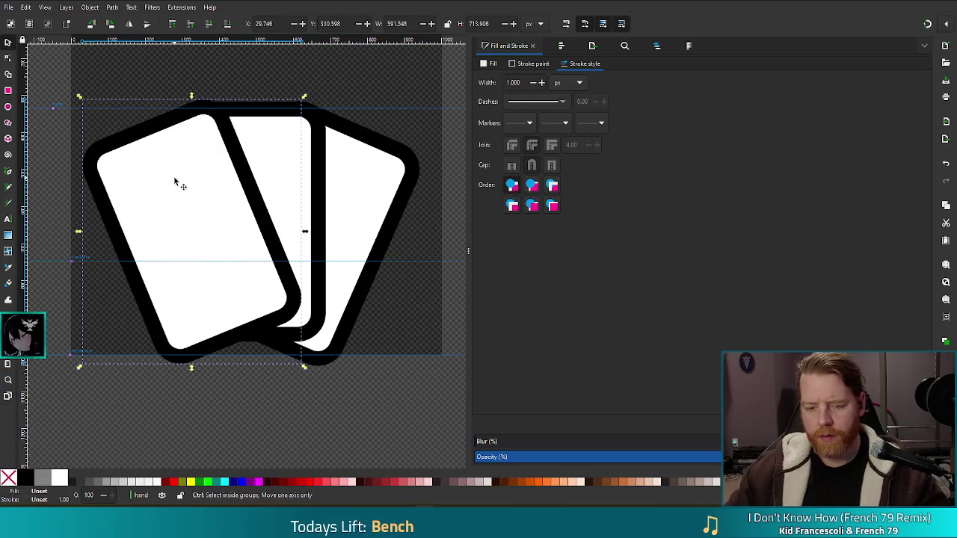
Step: Delete the left card's black outline piece and pick the middle card's outline
{"action": "left_click", "coordinate": [314, 173]}
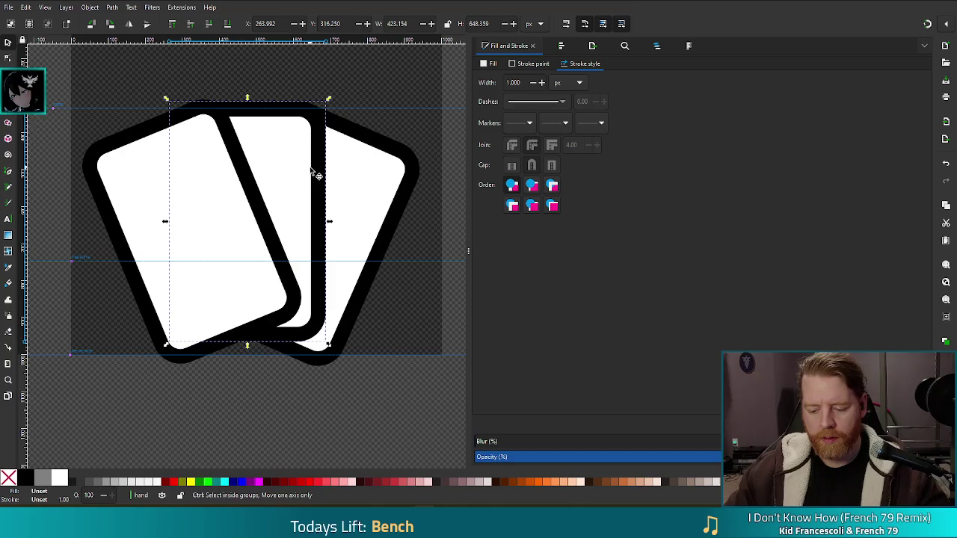
{"action": "left_click", "coordinate": [400, 183], "text": "shift"}
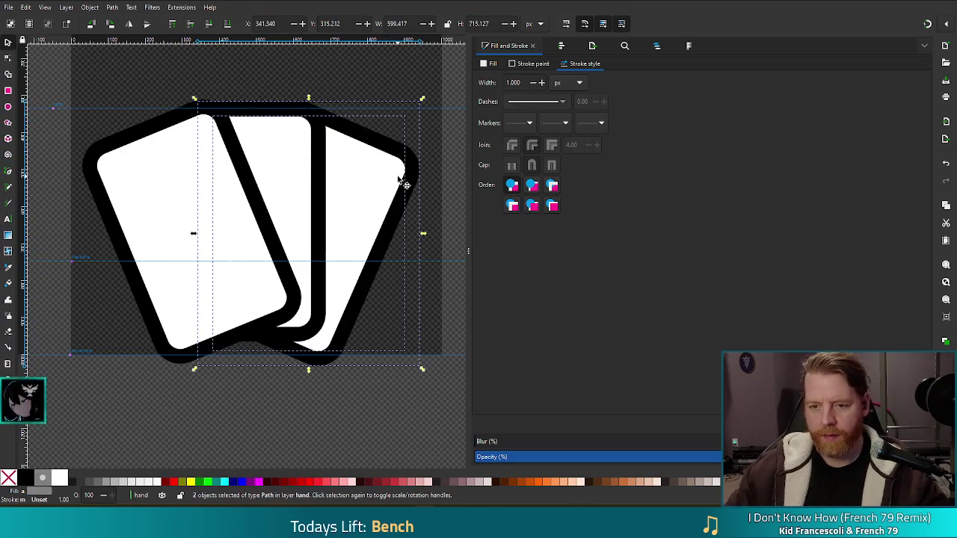
{"action": "left_click", "coordinate": [299, 420]}
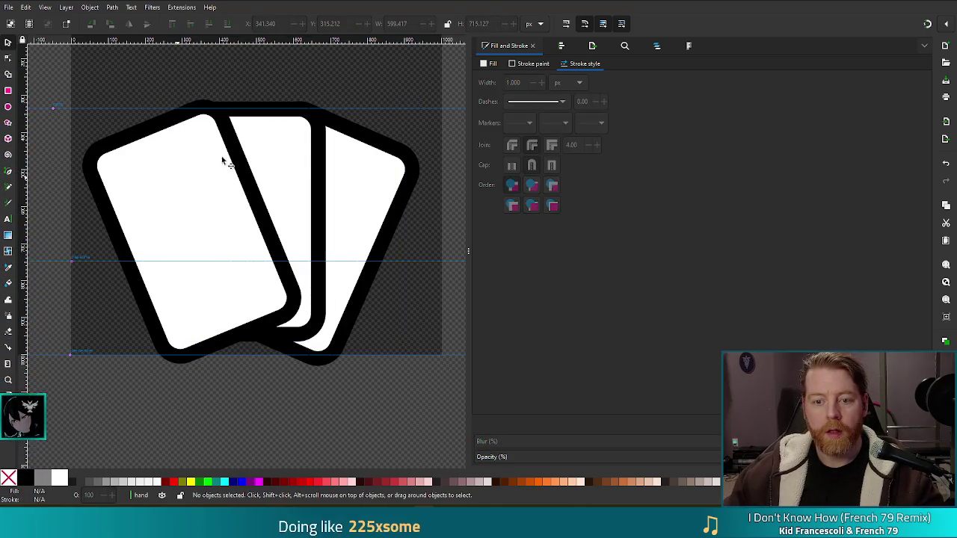
{"action": "left_click", "coordinate": [278, 179]}
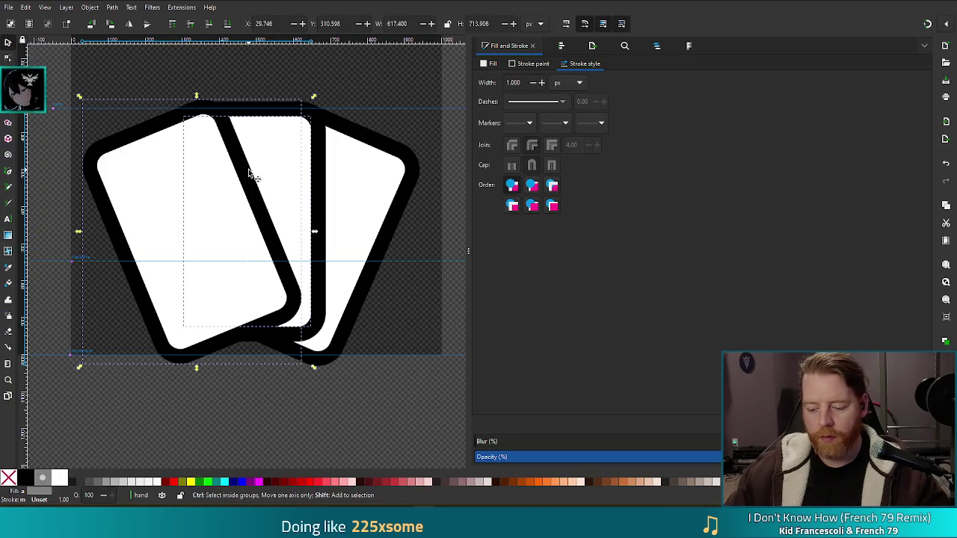
{"action": "key", "text": "Delete"}
{"action": "left_click", "coordinate": [251, 173]}
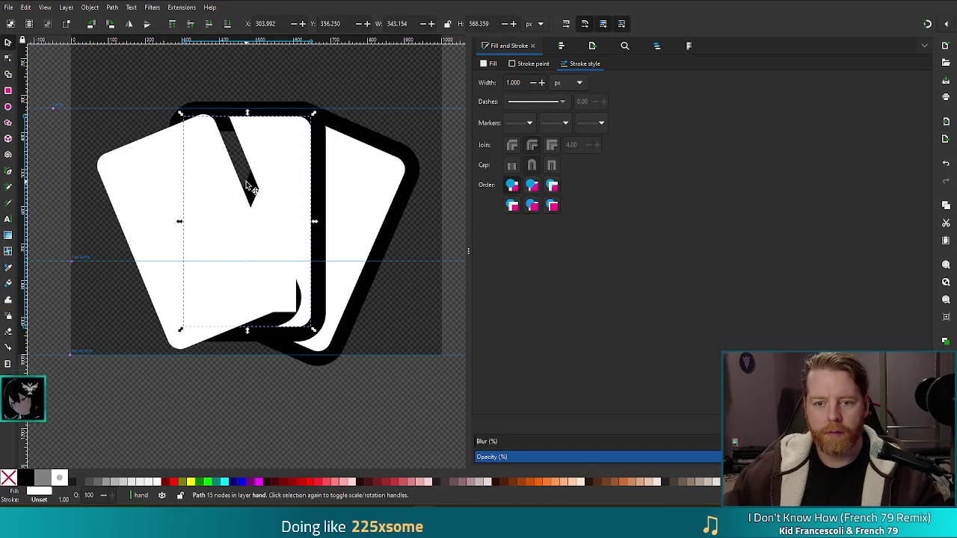
{"action": "left_click", "coordinate": [344, 179], "text": "shift"}
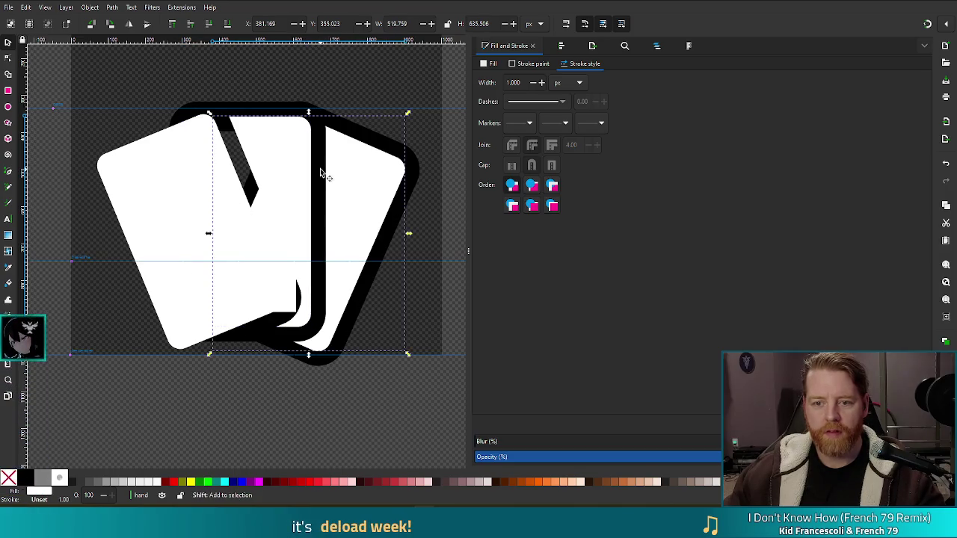
{"action": "left_click", "coordinate": [321, 171], "text": "shift"}
Step: Subtract the overlapping outline, delete the black outer outline, and zoom out to the page
{"action": "key", "text": "ctrl+minus"}
{"action": "key", "text": "Escape"}
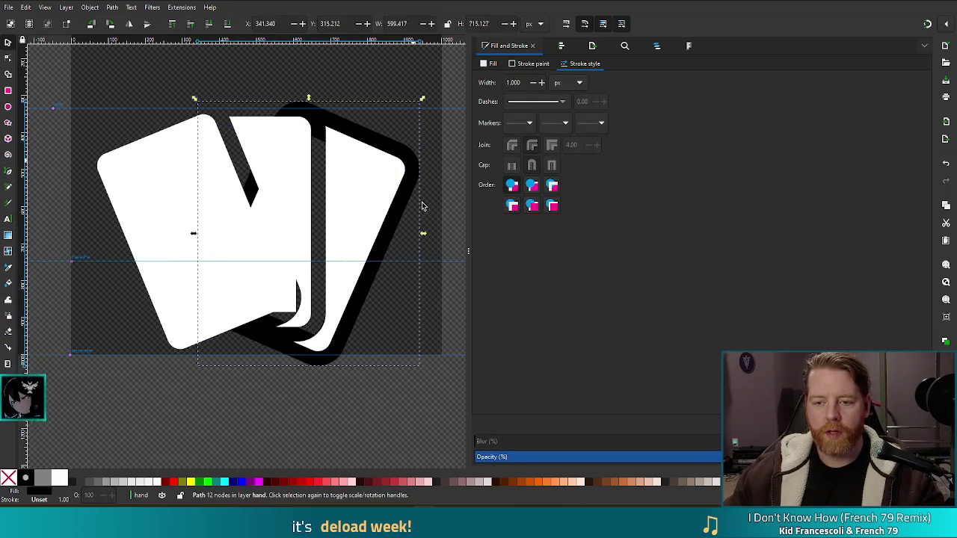
{"action": "left_click", "coordinate": [418, 189]}
{"action": "key", "text": "Delete"}
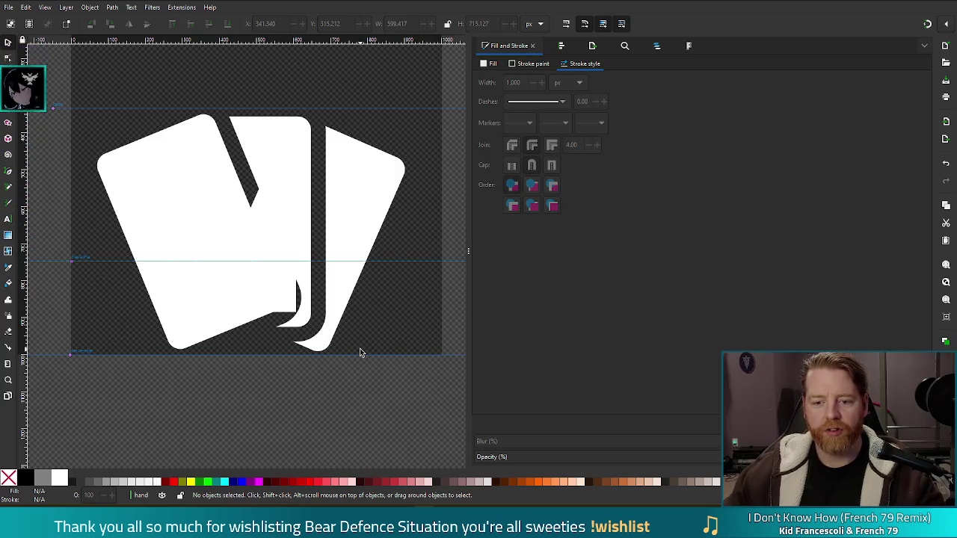
{"action": "left_click", "coordinate": [297, 312]}
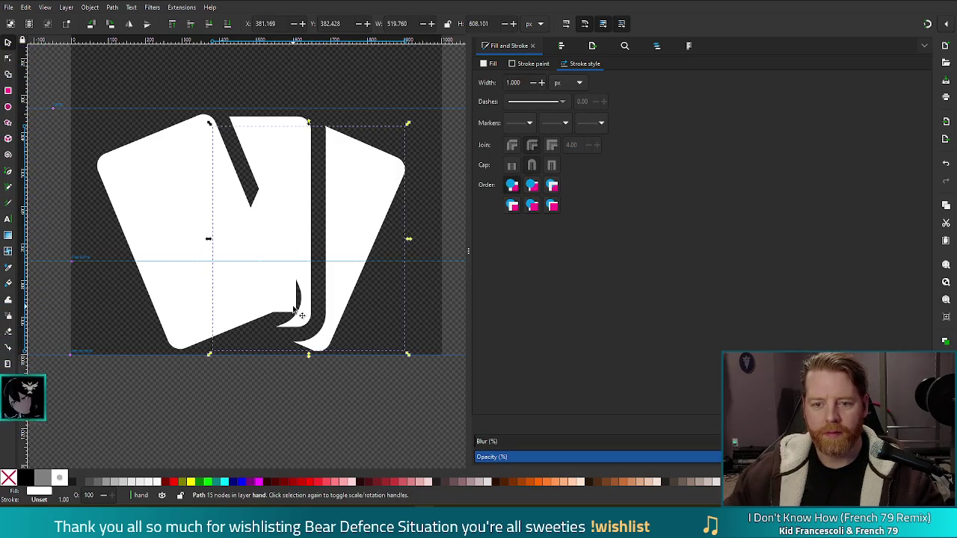
{"action": "key", "text": "Delete"}
{"action": "key", "text": "ctrl+z"}
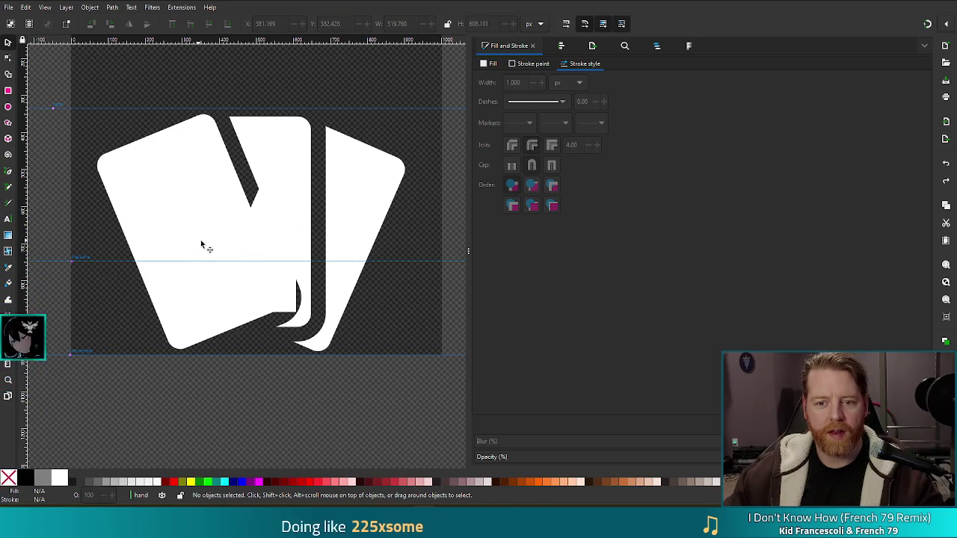
{"action": "key", "text": "minus"}
{"action": "key", "text": "minus"}
{"action": "key", "text": "minus"}
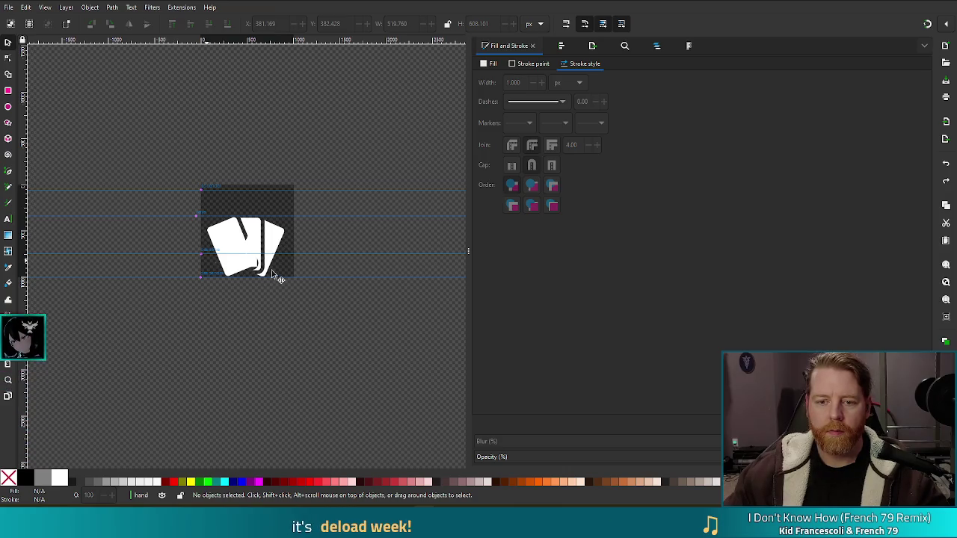
{"action": "scroll", "coordinate": [272, 269], "scroll_direction": "up", "scroll_amount": 1, "text": "ctrl"}
{"action": "scroll", "coordinate": [235, 262], "scroll_direction": "up", "scroll_amount": 1, "text": "ctrl"}
{"action": "scroll", "coordinate": [156, 251], "scroll_direction": "up", "scroll_amount": 1, "text": "ctrl"}
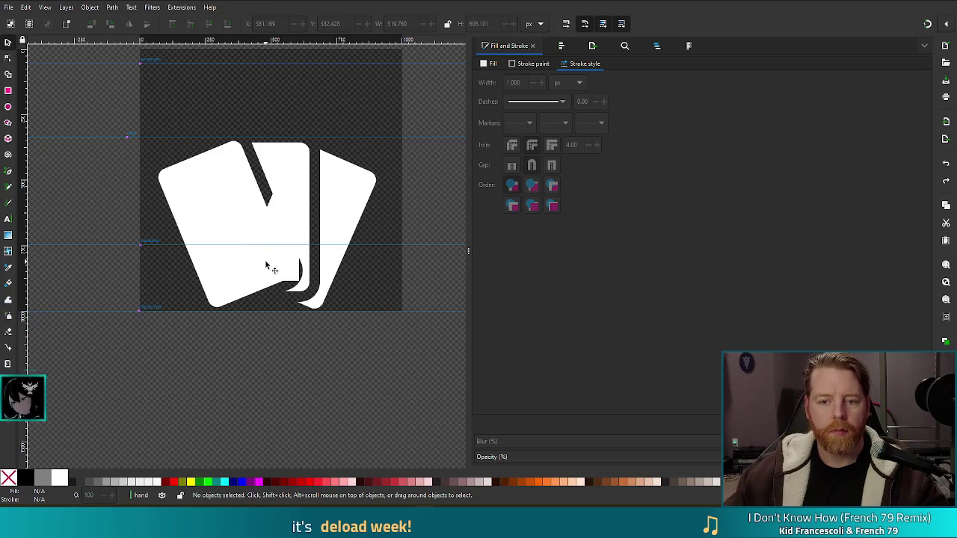
{"action": "key", "text": "ctrl+z"}
{"action": "key", "text": "ctrl+z"}
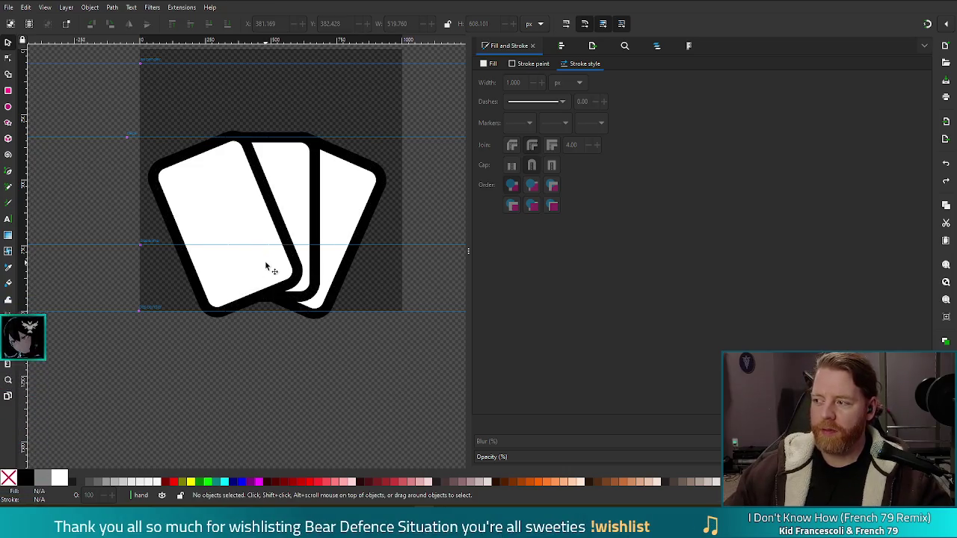
{"action": "left_click", "coordinate": [226, 216]}
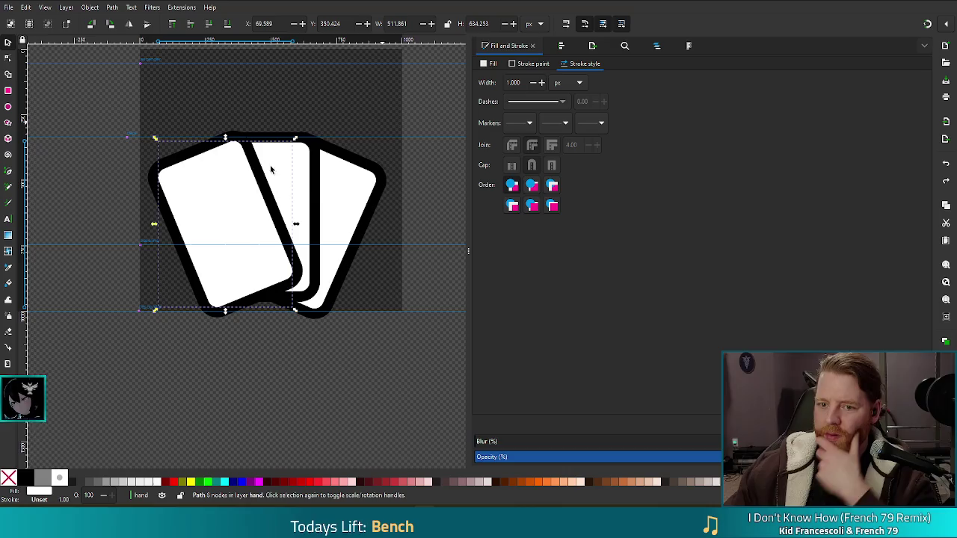
{"action": "key", "text": "ctrl+a"}
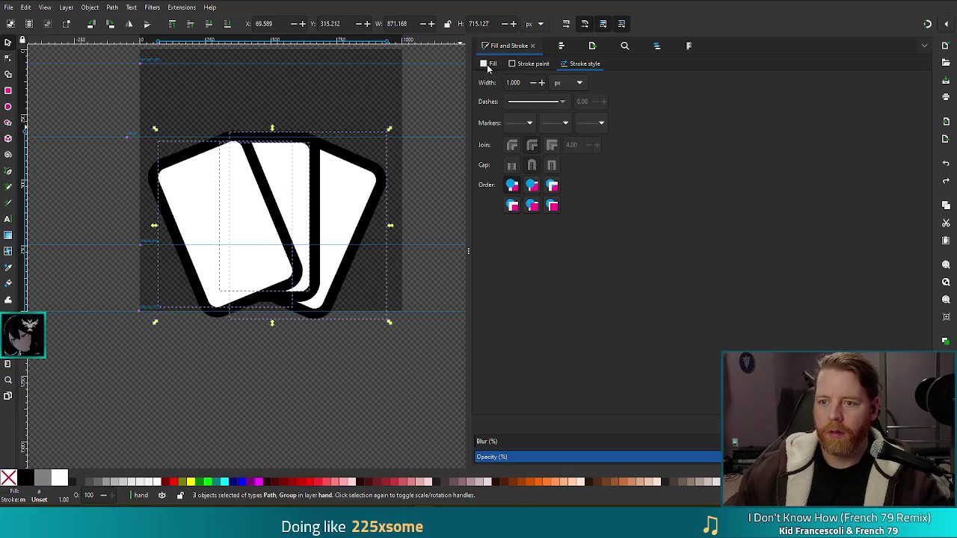
{"action": "left_click", "coordinate": [489, 64]}
{"action": "left_click", "coordinate": [480, 79]}
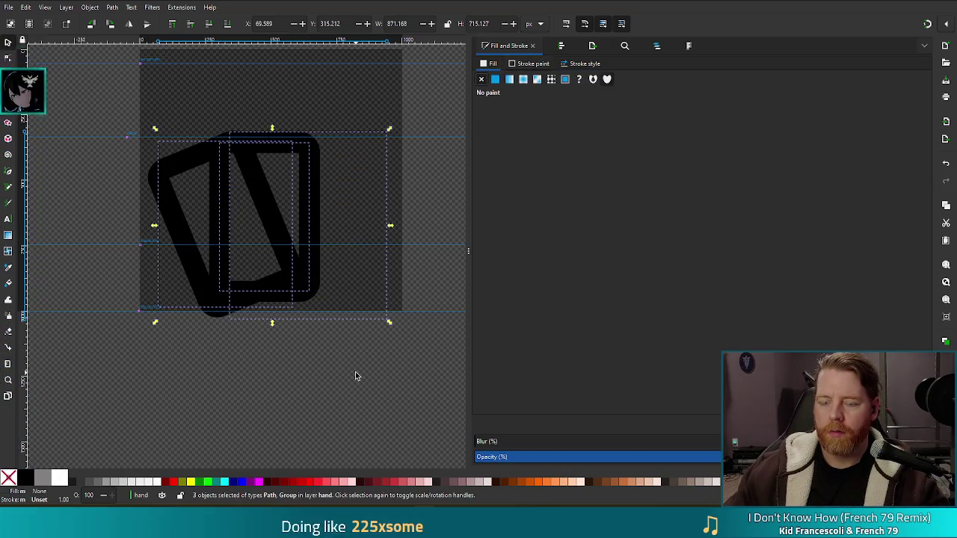
{"action": "key", "text": "ctrl+z"}
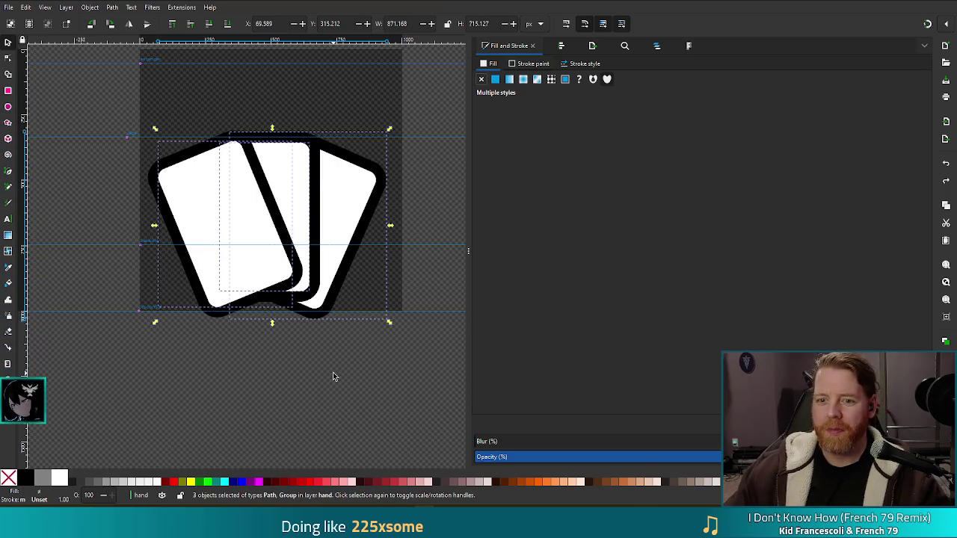
{"action": "left_click", "coordinate": [259, 384]}
{"action": "left_click", "coordinate": [354, 217]}
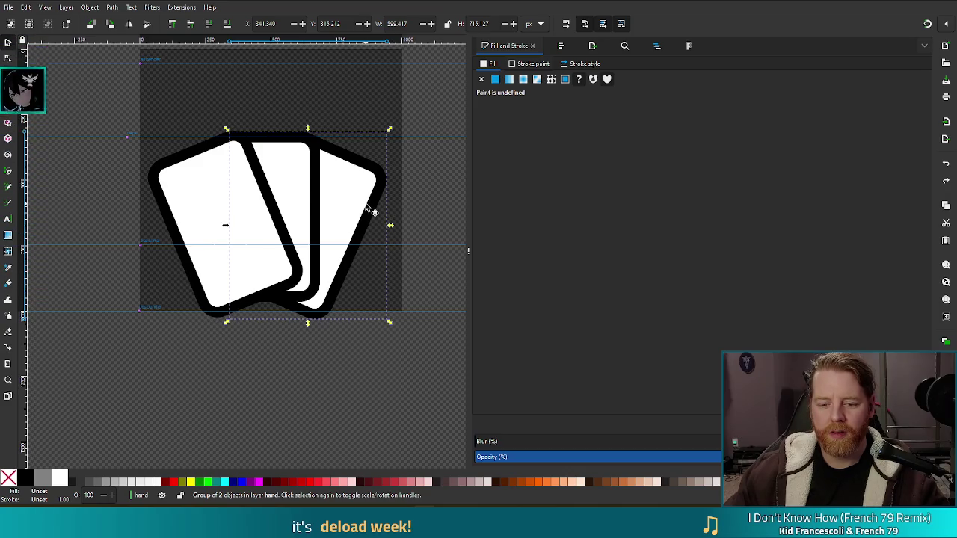
{"action": "key", "text": "ctrl"}
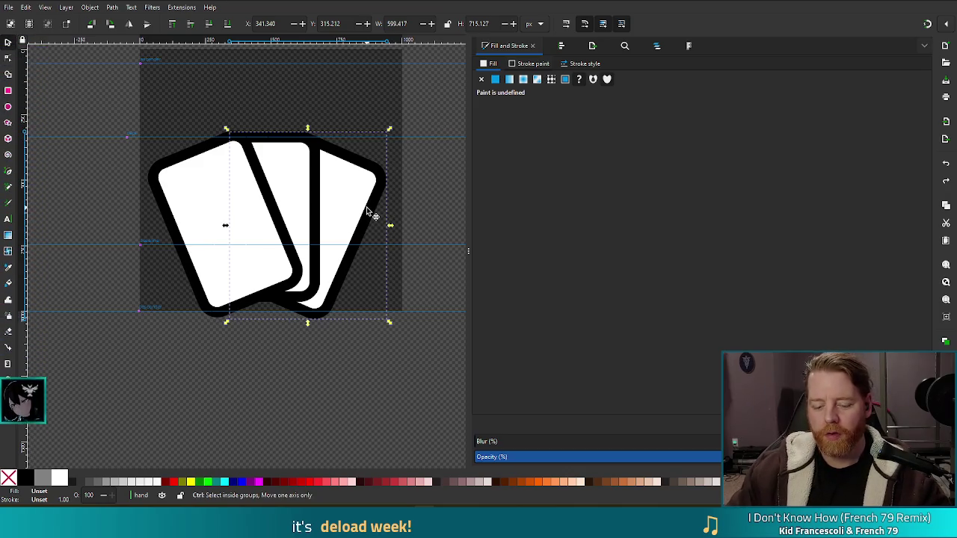
{"action": "left_click", "coordinate": [288, 184], "text": "ctrl"}
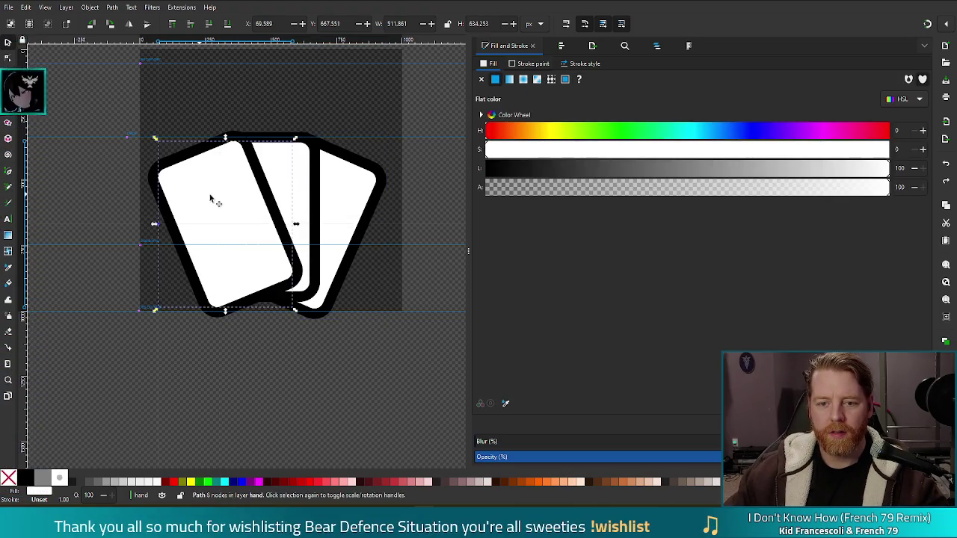
{"action": "key", "text": "Delete"}
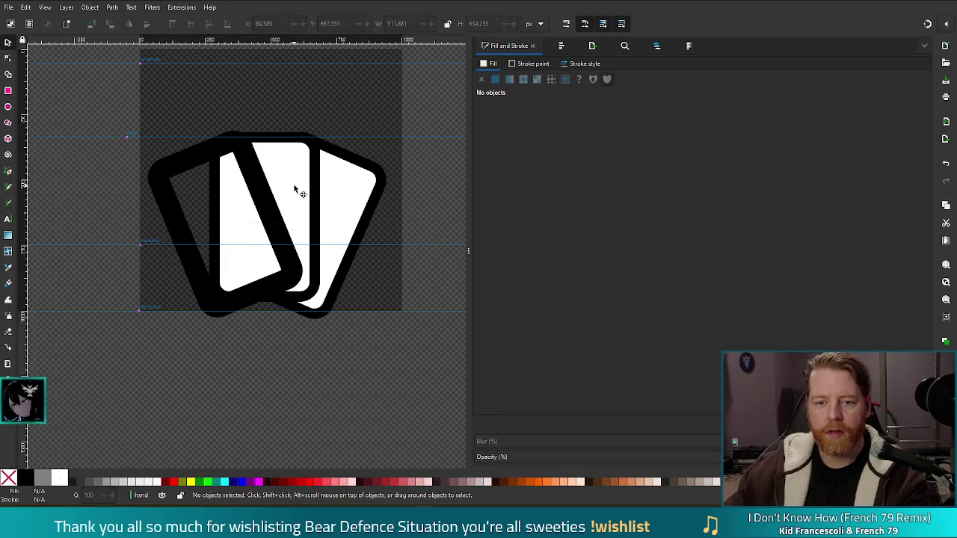
{"action": "key", "text": "ctrl+z"}
{"action": "key", "text": "Delete"}
{"action": "left_click", "coordinate": [340, 199]}
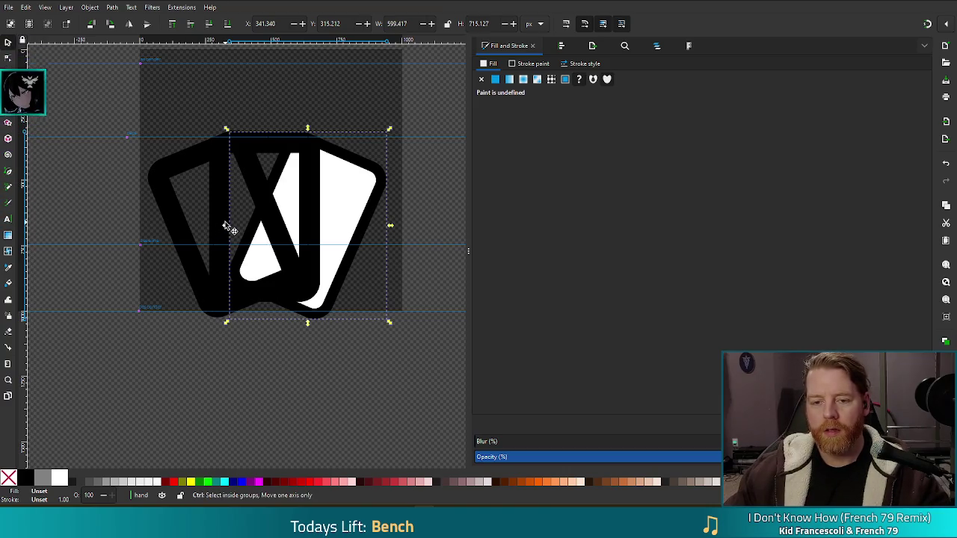
{"action": "key", "text": "ctrl+z"}
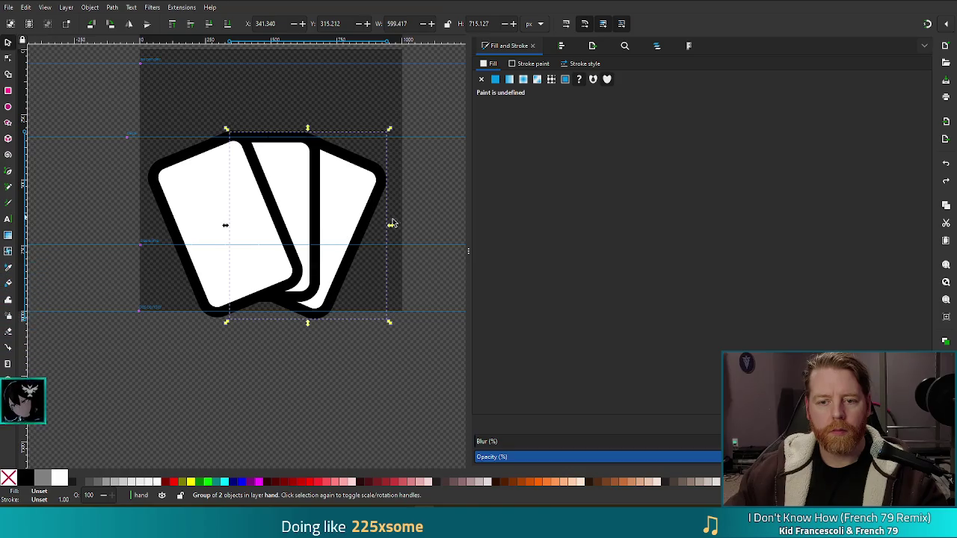
{"action": "left_click", "coordinate": [284, 182]}
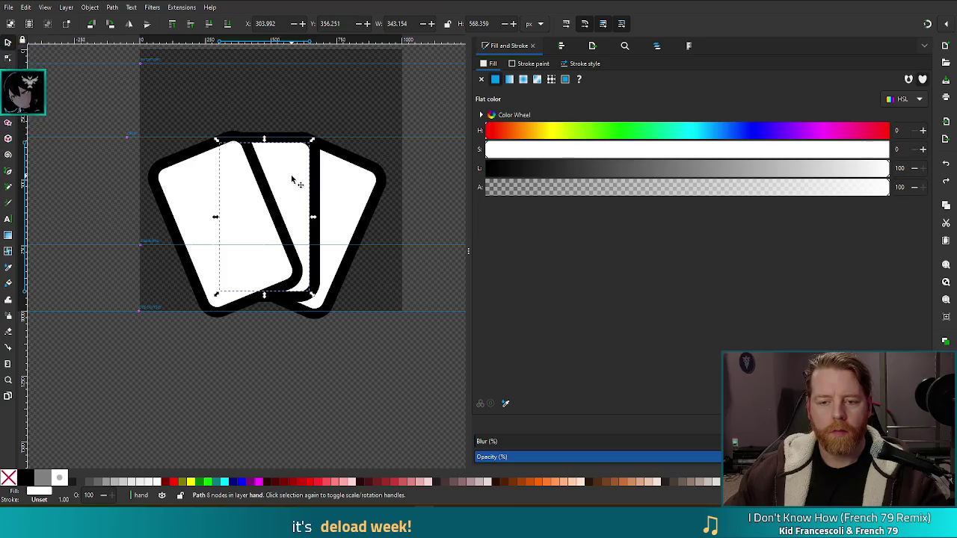
{"action": "left_click", "coordinate": [113, 9]}
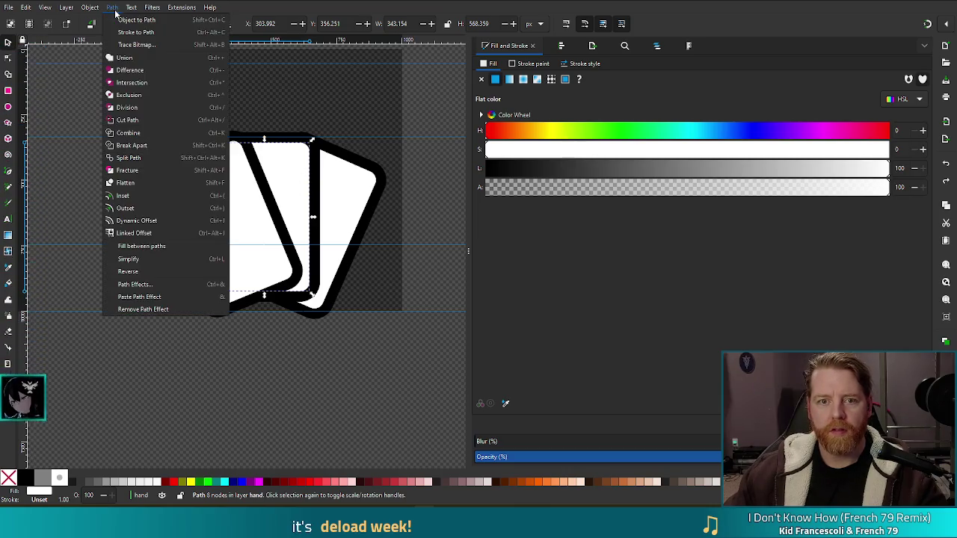
{"action": "key", "text": "Escape"}
{"action": "left_click", "coordinate": [303, 146]}
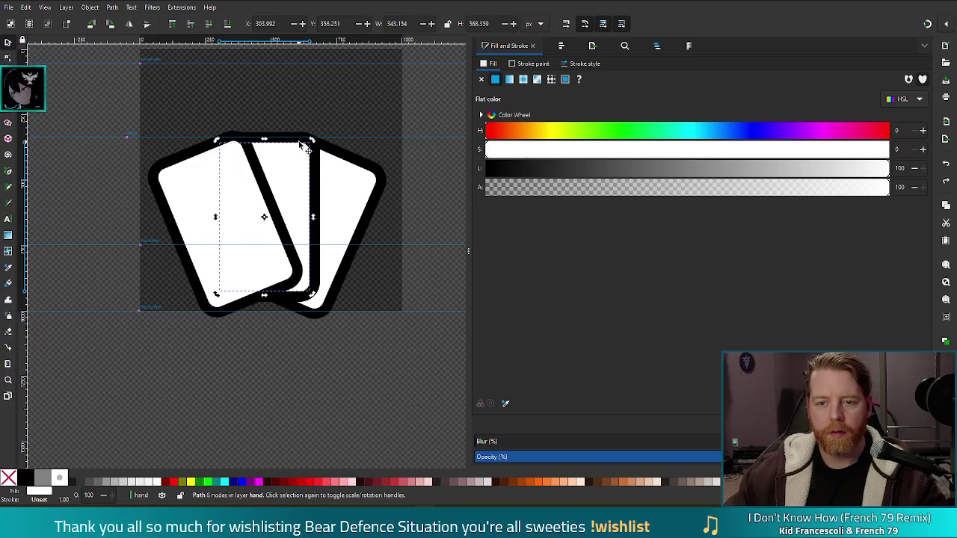
{"action": "left_click", "coordinate": [317, 168]}
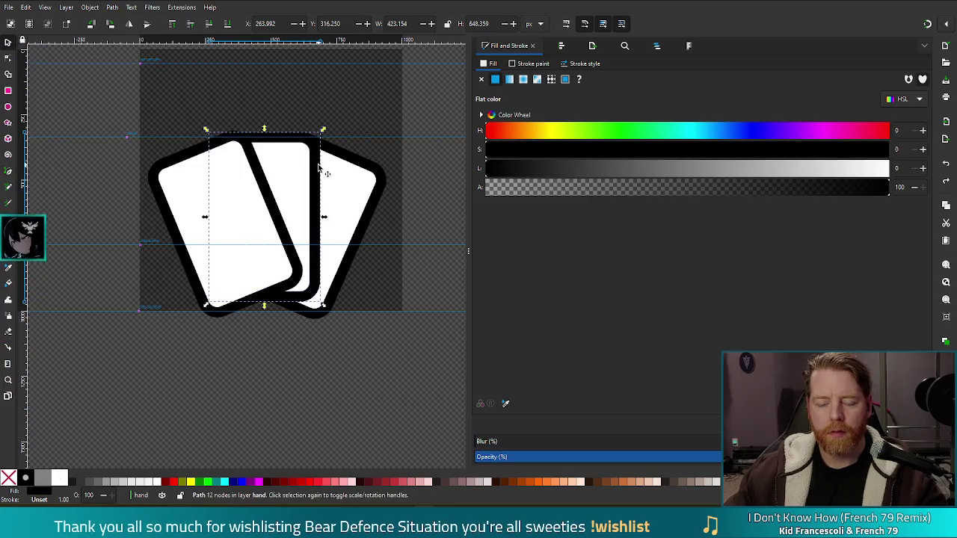
{"action": "left_click", "coordinate": [345, 202], "text": "shift"}
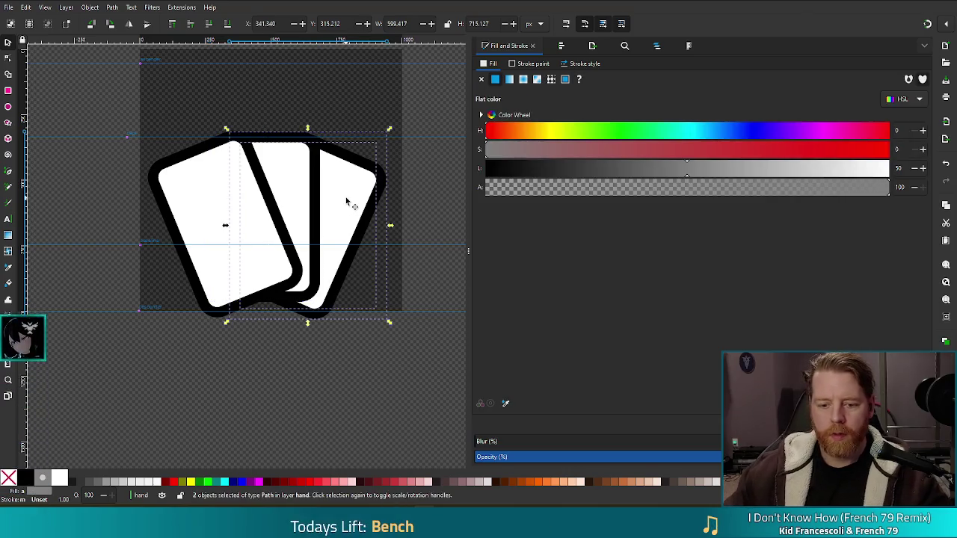
{"action": "left_click", "coordinate": [327, 380]}
{"action": "left_click", "coordinate": [347, 207]}
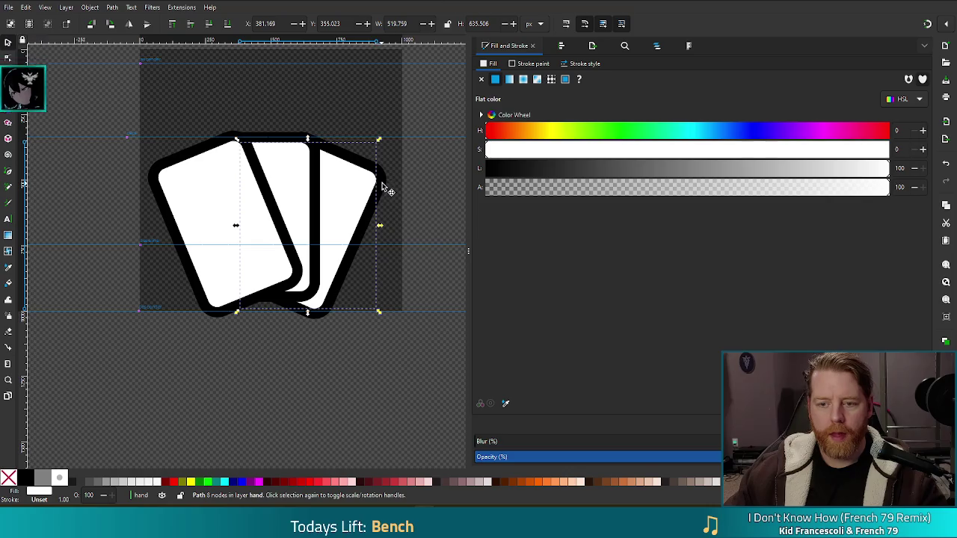
{"action": "left_click", "coordinate": [336, 386]}
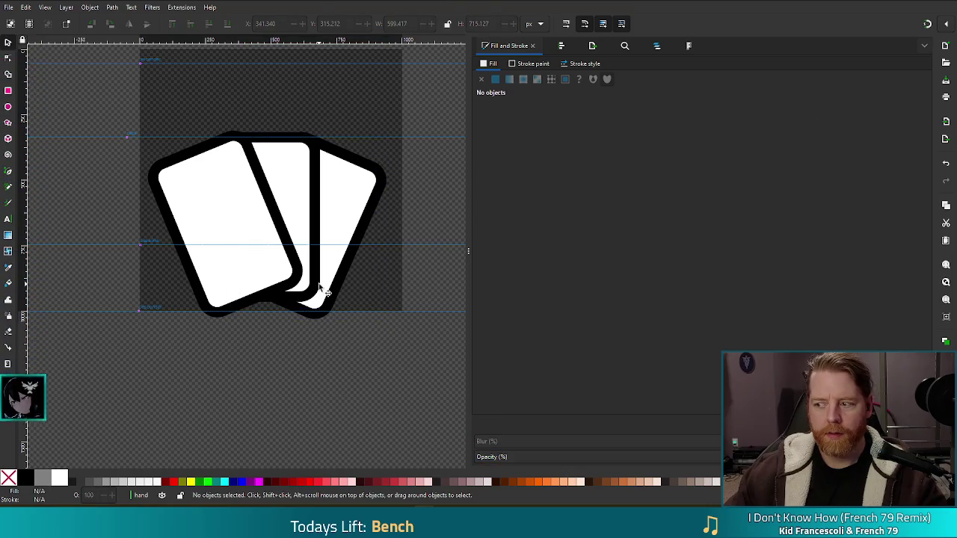
{"action": "mouse_move", "coordinate": [120, 118]}
{"action": "left_mouse_down"}
{"action": "mouse_move", "coordinate": [442, 365]}
{"action": "mouse_move", "coordinate": [426, 353]}
{"action": "left_mouse_up"}
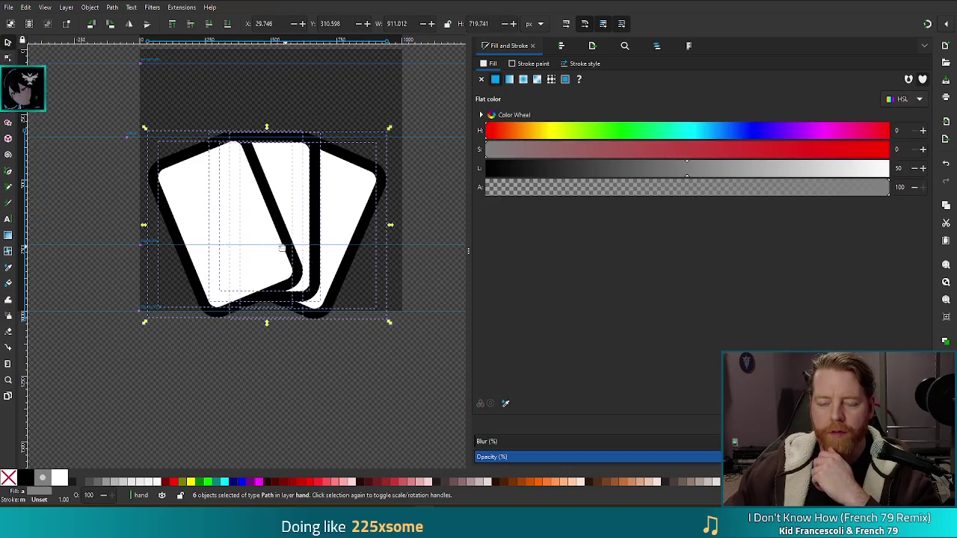
{"action": "left_click", "coordinate": [219, 388]}
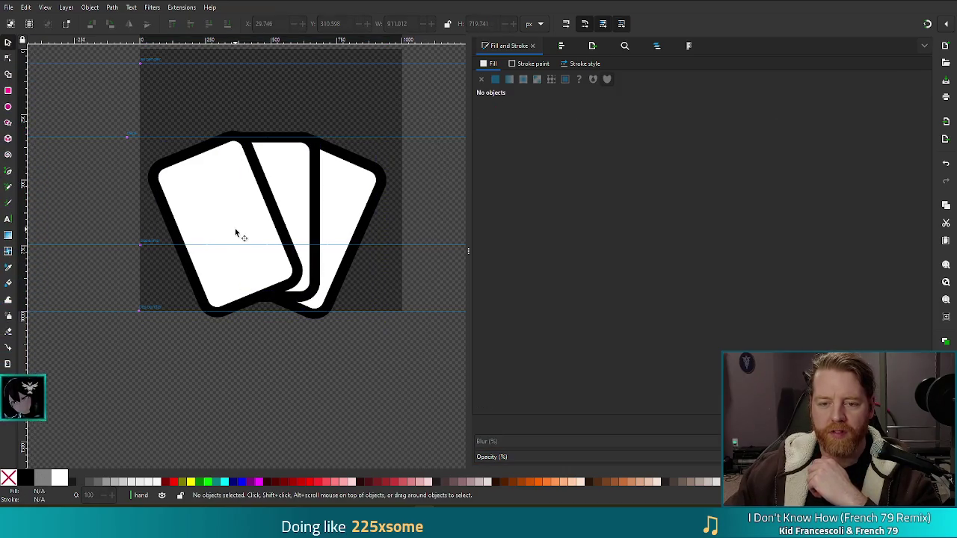
{"action": "left_click_drag", "start_coordinate": [101, 117], "coordinate": [452, 375]}
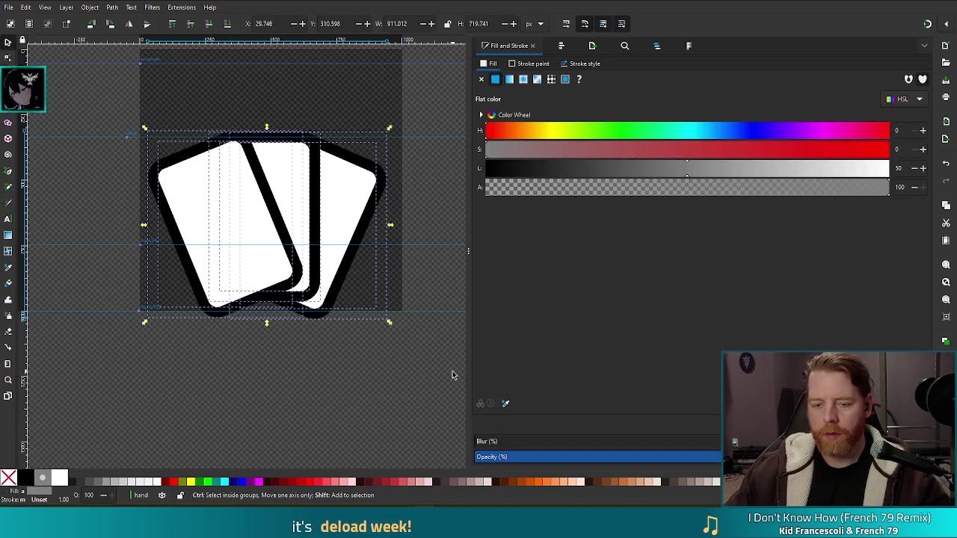
{"action": "key", "text": "ctrl+plus"}
{"action": "key", "text": "ctrl+z"}
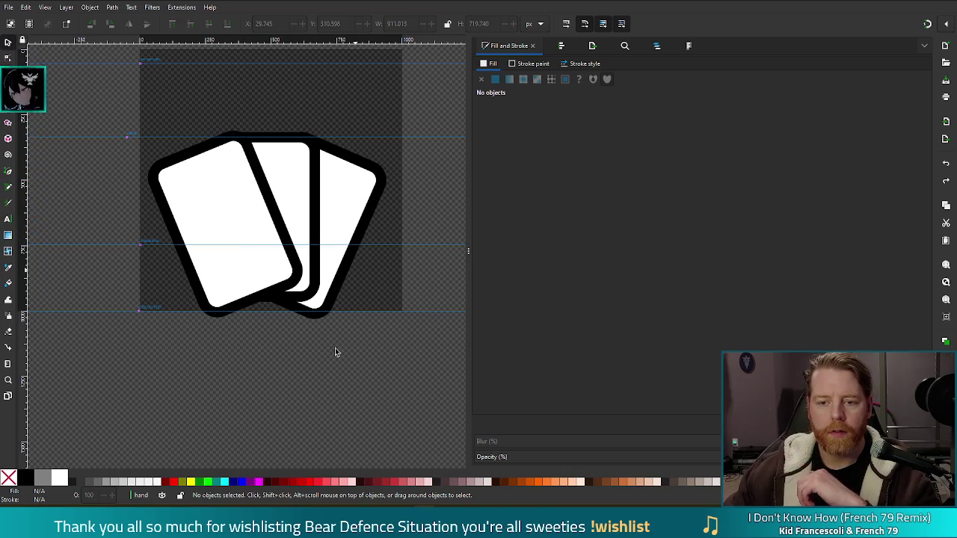
{"action": "left_click", "coordinate": [247, 188]}
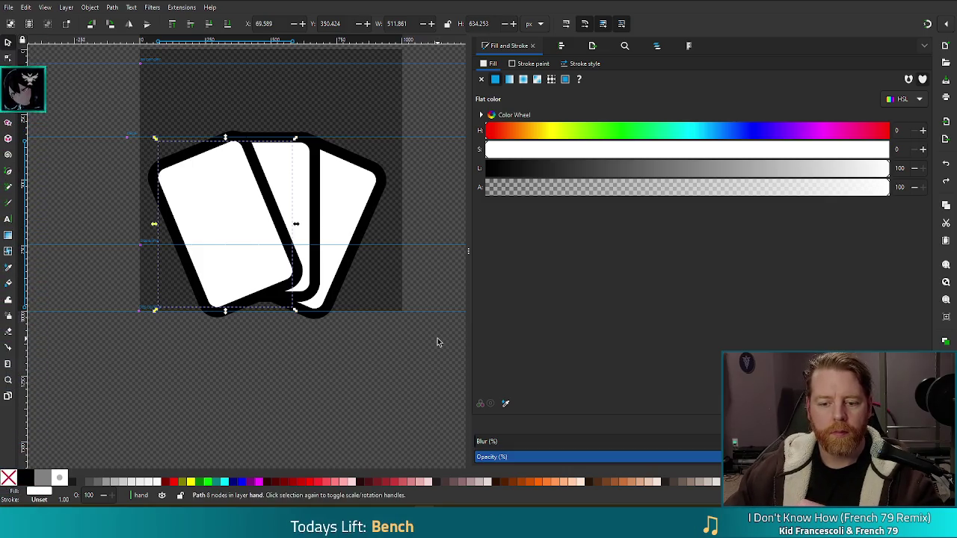
{"action": "key", "text": "Escape"}
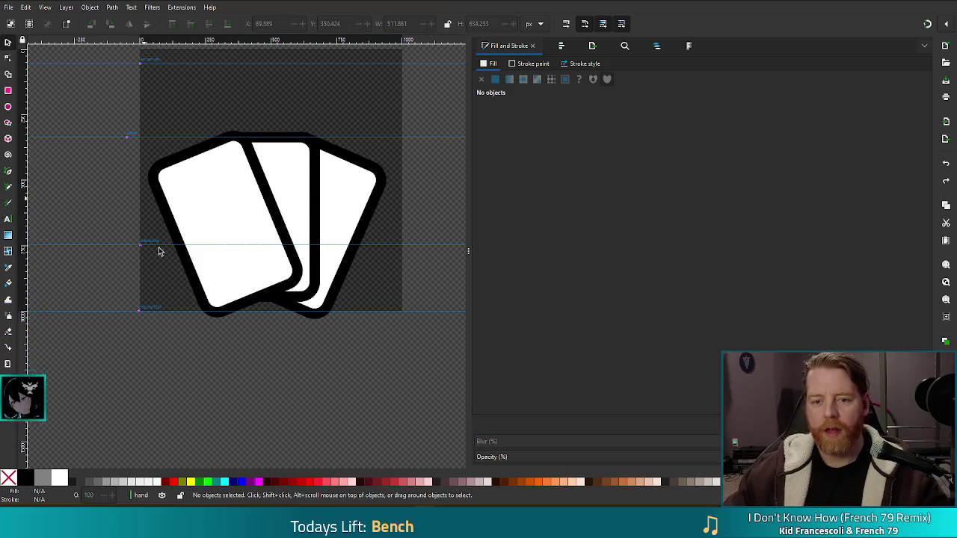
{"action": "scroll", "coordinate": [155, 235], "scroll_direction": "down", "scroll_amount": 4}
{"action": "scroll", "coordinate": [128, 271], "scroll_direction": "up", "scroll_amount": 2}
{"action": "scroll", "coordinate": [149, 267], "scroll_direction": "up", "scroll_amount": 1}
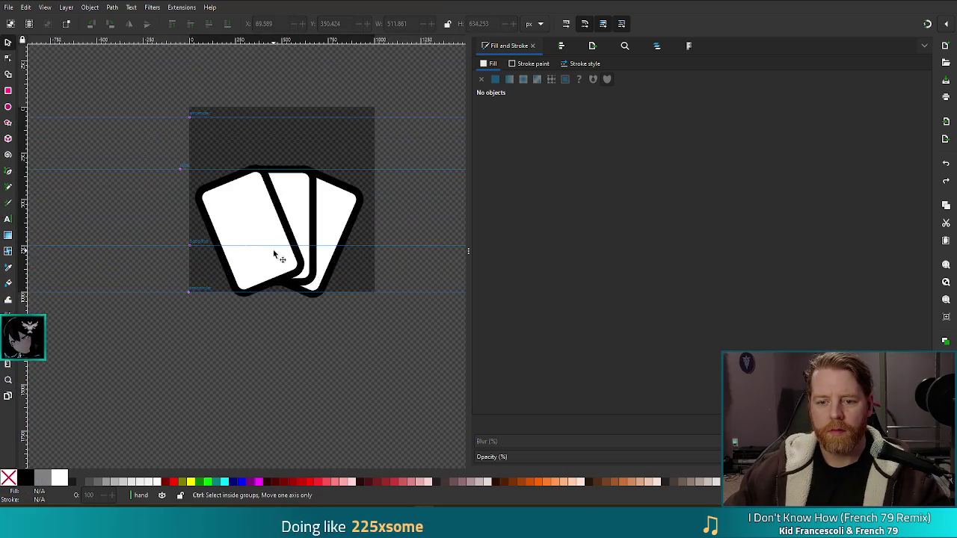
{"action": "scroll", "coordinate": [303, 249], "scroll_direction": "up", "scroll_amount": 1}
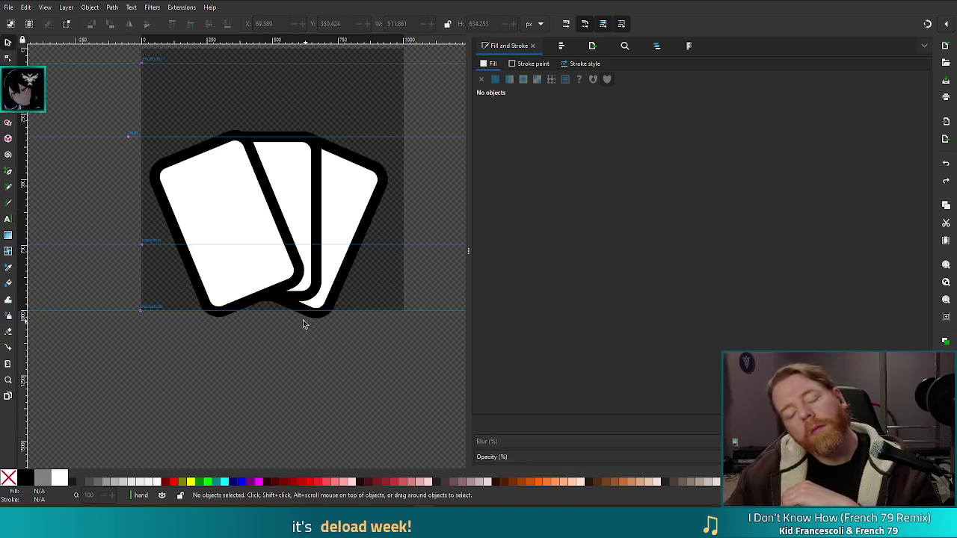
Step: Set the three card outlines to fill Lightness 100 so they turn white
{"action": "left_click", "coordinate": [258, 176]}
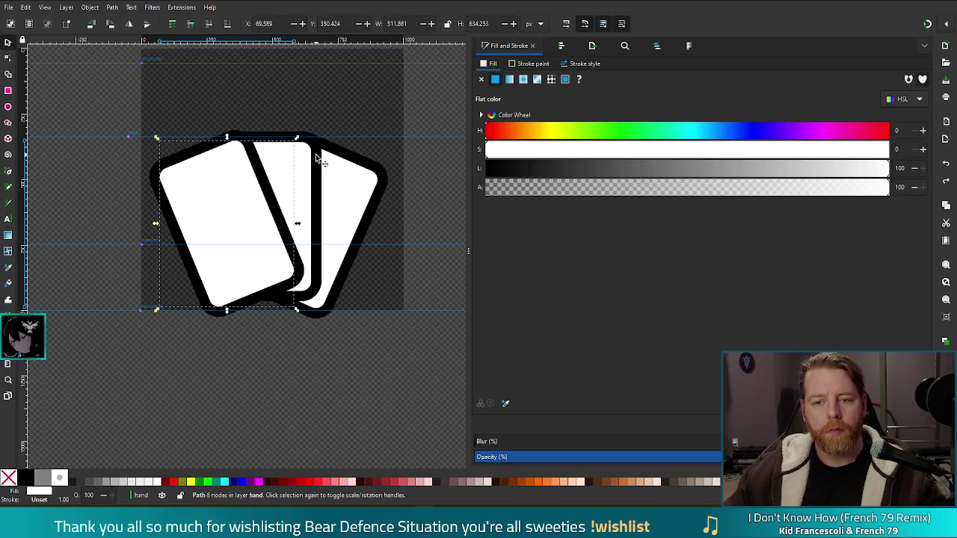
{"action": "left_click", "coordinate": [315, 154], "text": "shift"}
{"action": "left_click", "coordinate": [362, 163], "text": "shift"}
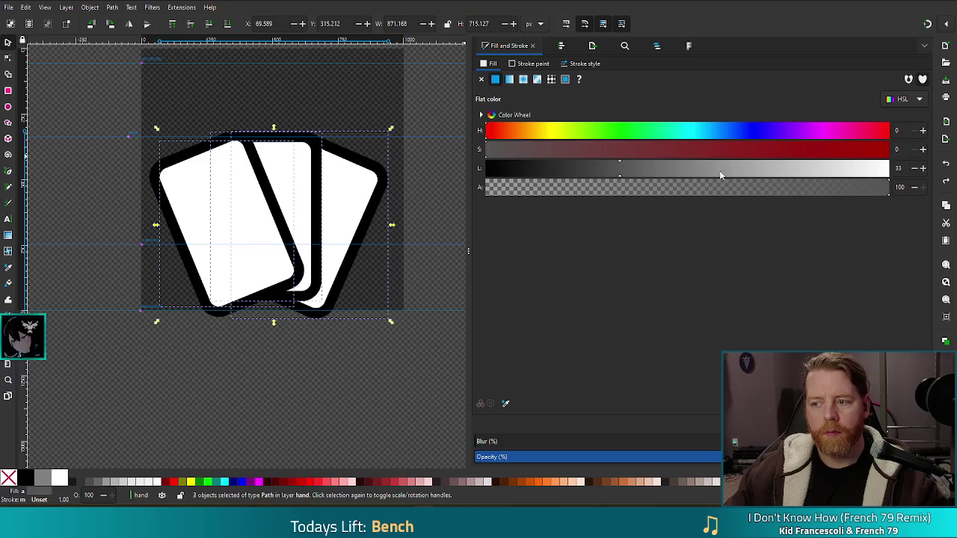
{"action": "left_click_drag", "start_coordinate": [662, 167], "coordinate": [937, 168]}
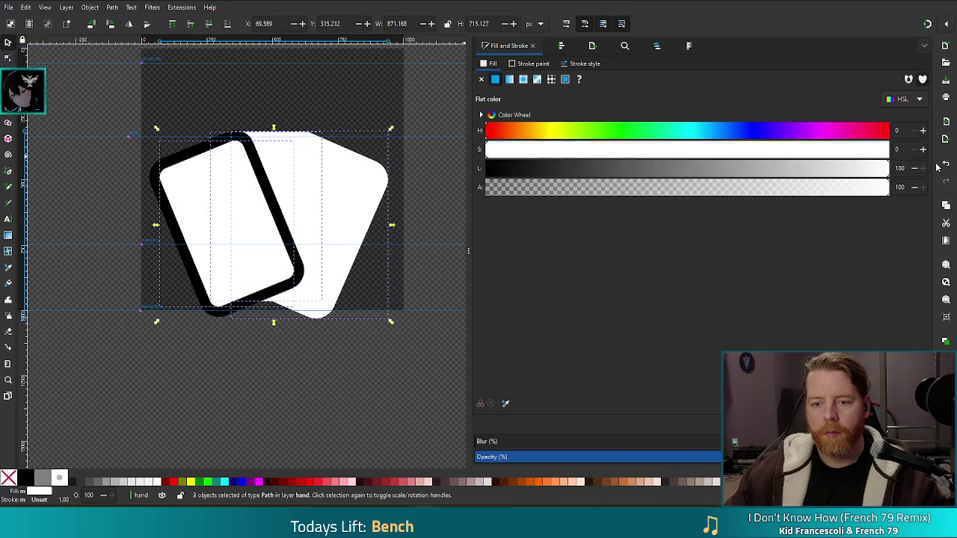
{"action": "key", "text": "ctrl+z"}
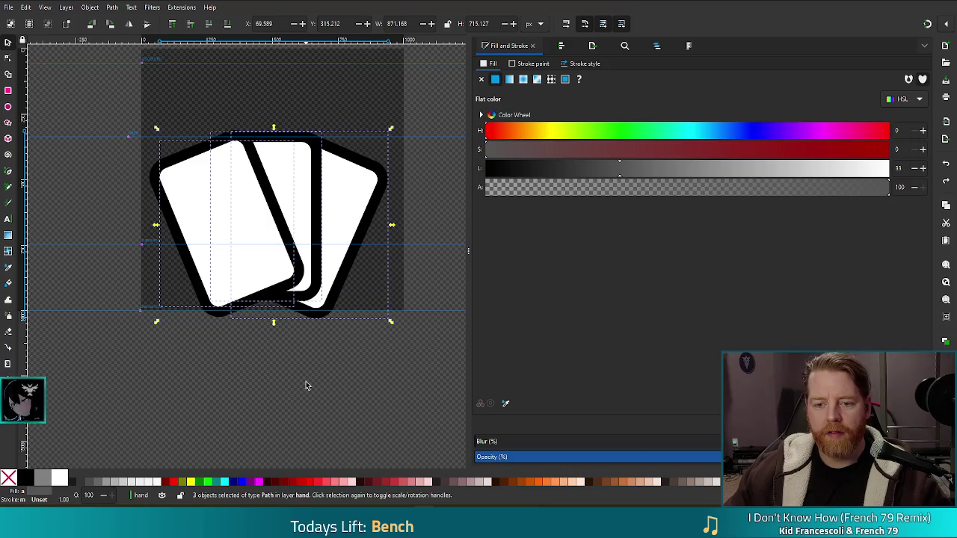
{"action": "left_click", "coordinate": [306, 386]}
{"action": "left_click", "coordinate": [152, 176]}
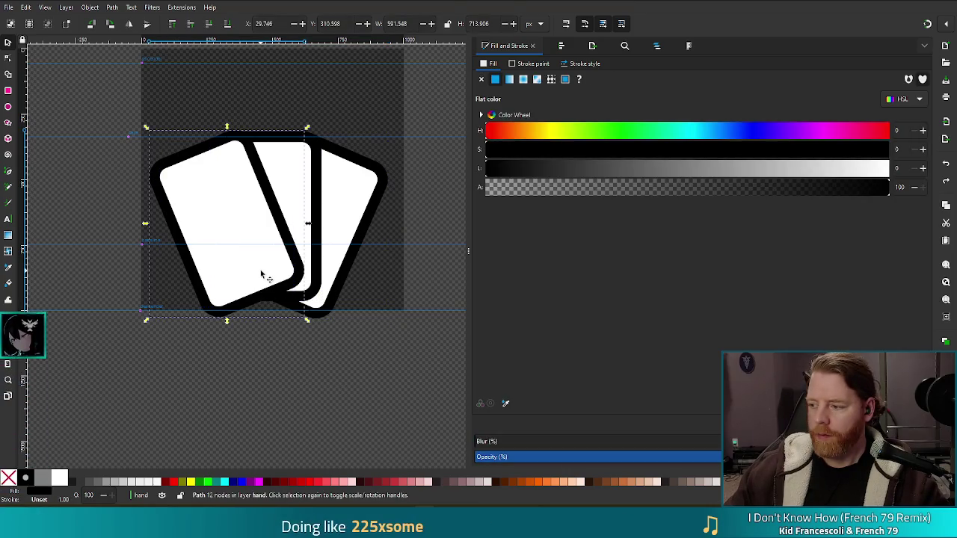
{"action": "left_click", "coordinate": [317, 151], "text": "shift"}
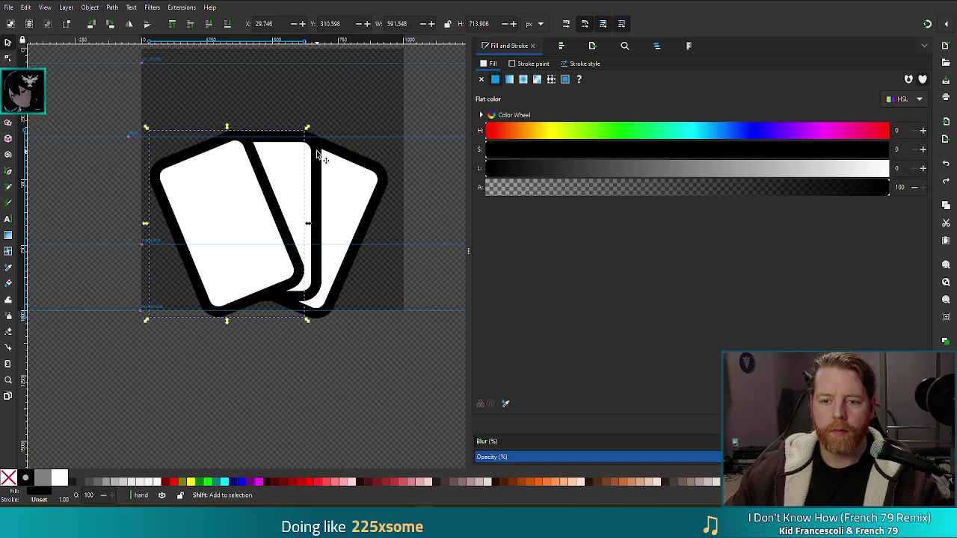
{"action": "left_click", "coordinate": [374, 170], "text": "shift"}
{"action": "left_click", "coordinate": [795, 168]}
{"action": "left_click_drag", "start_coordinate": [912, 167], "coordinate": [920, 167]}
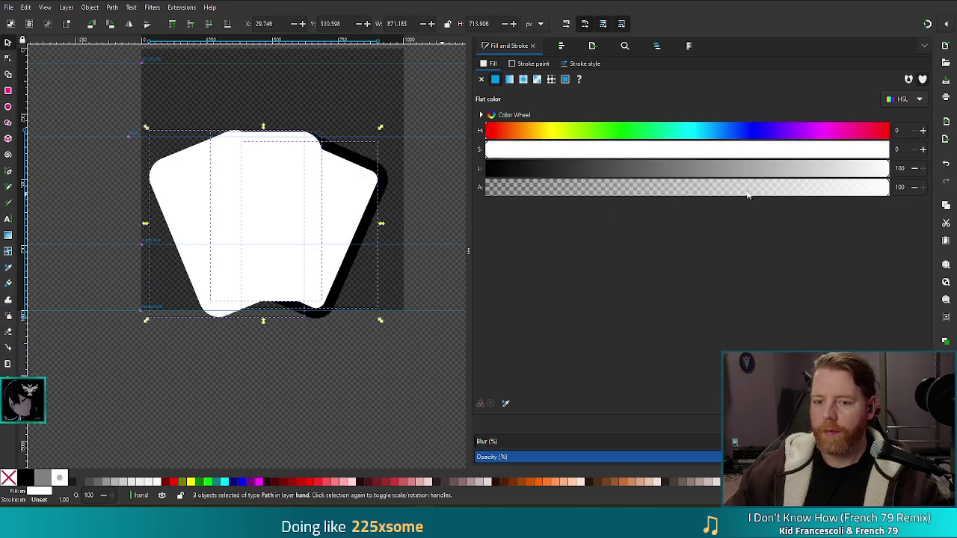
Step: Turn the right card's shadow piece white and make all three card faces black
{"action": "left_click", "coordinate": [388, 186]}
{"action": "left_click_drag", "start_coordinate": [679, 167], "coordinate": [920, 168]}
{"action": "left_click", "coordinate": [191, 215]}
{"action": "left_click_drag", "start_coordinate": [655, 177], "coordinate": [360, 174]}
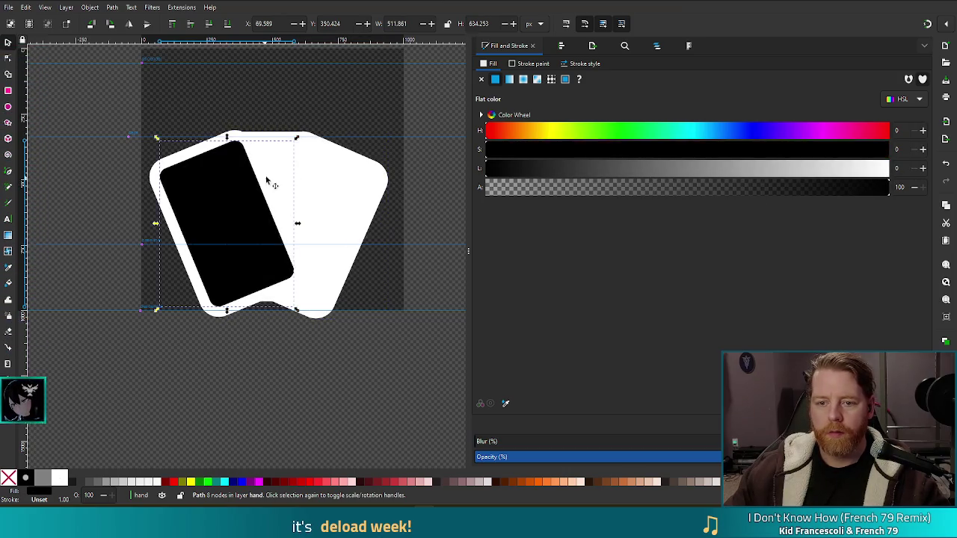
{"action": "left_click", "coordinate": [303, 187]}
{"action": "left_click_drag", "start_coordinate": [889, 168], "coordinate": [479, 167]}
{"action": "left_click", "coordinate": [346, 199]}
{"action": "left_click_drag", "start_coordinate": [889, 168], "coordinate": [322, 176]}
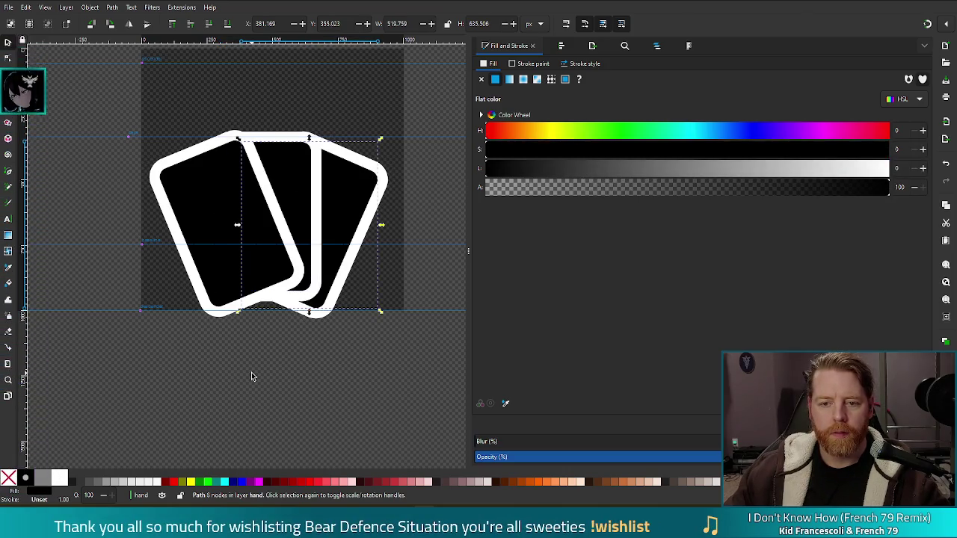
Step: Select the white outline paths and view their stroke paint and style settings
{"action": "left_click", "coordinate": [251, 372]}
{"action": "left_click", "coordinate": [267, 135]}
{"action": "left_click", "coordinate": [317, 149], "text": "shift"}
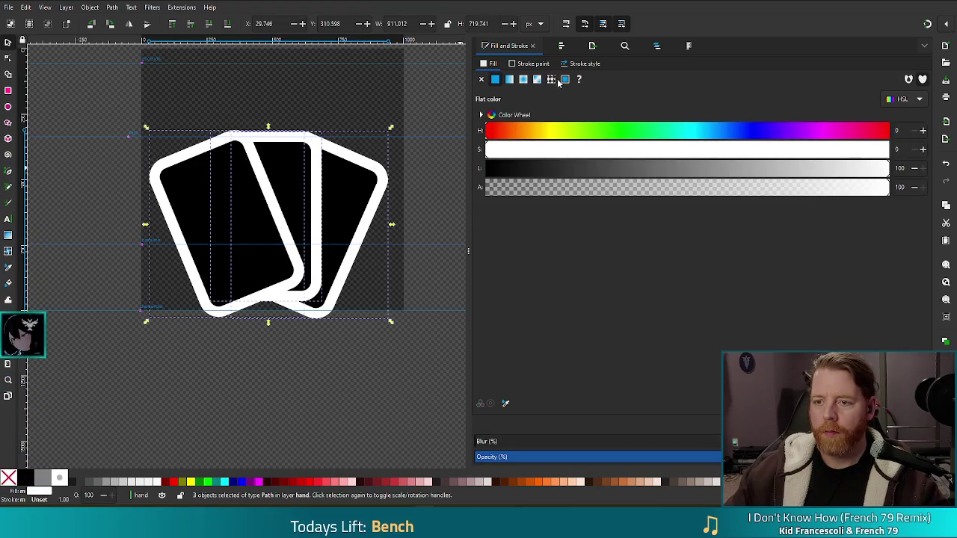
{"action": "left_click", "coordinate": [531, 64]}
{"action": "left_click", "coordinate": [582, 64]}
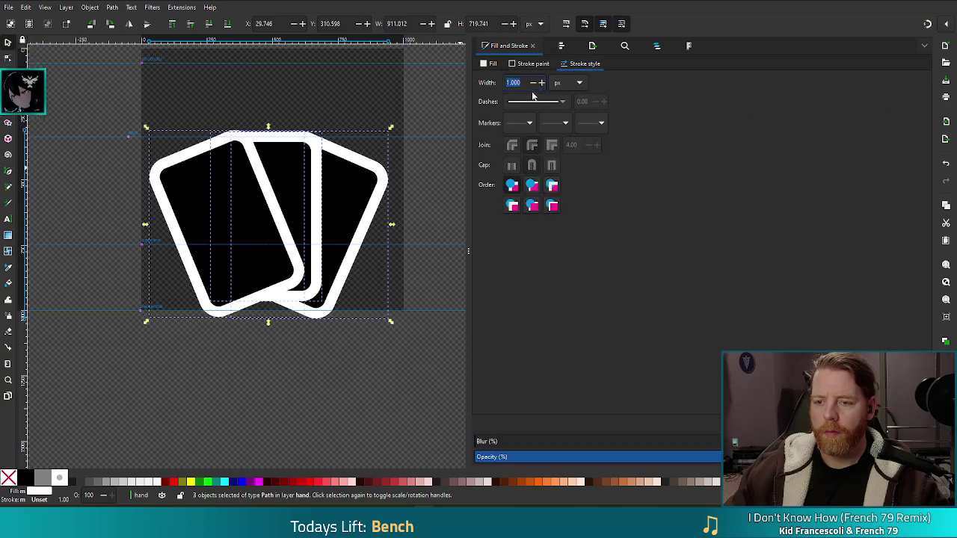
{"action": "left_click", "coordinate": [299, 405]}
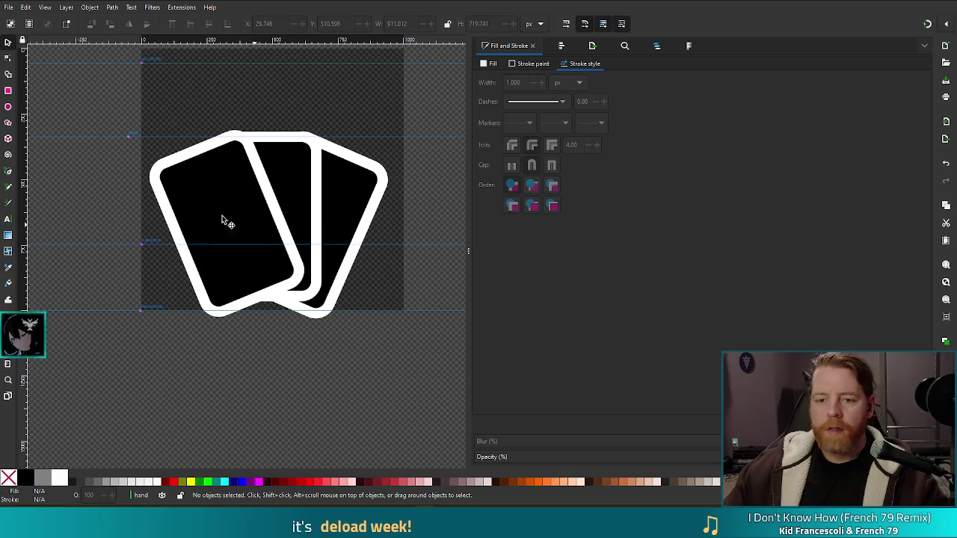
{"action": "left_click", "coordinate": [246, 140]}
{"action": "left_click", "coordinate": [321, 154], "text": "shift"}
{"action": "left_click", "coordinate": [368, 165], "text": "shift"}
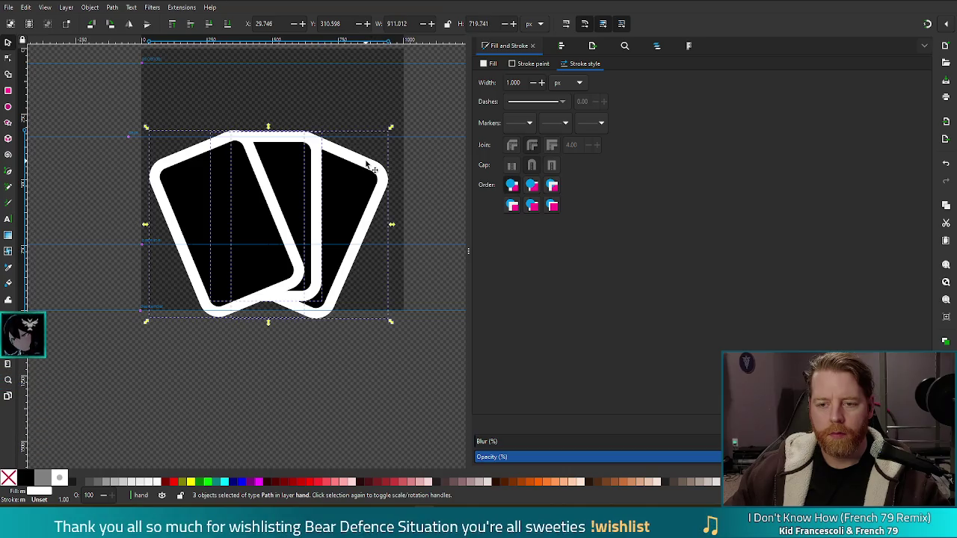
{"action": "key", "text": "ctrl+plus"}
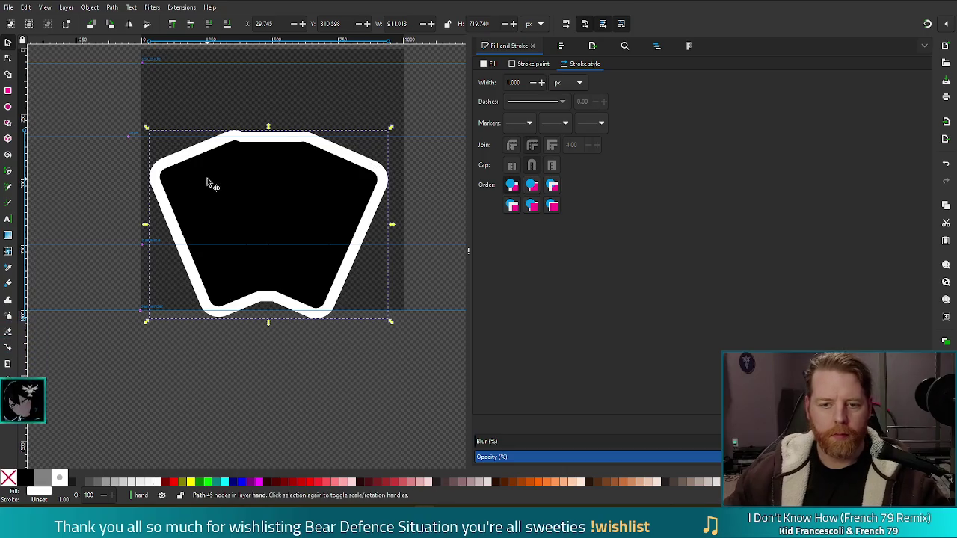
{"action": "left_click", "coordinate": [180, 228]}
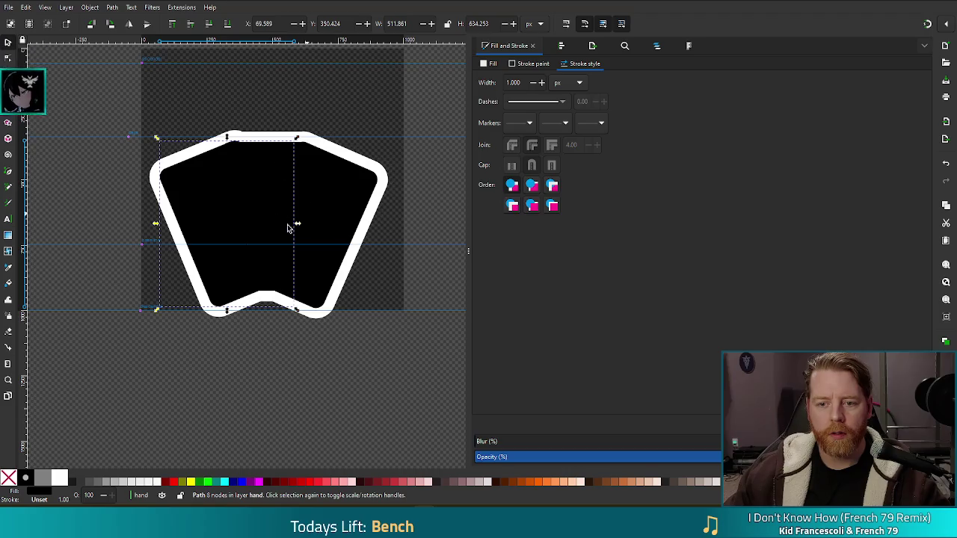
{"action": "left_click", "coordinate": [267, 141]}
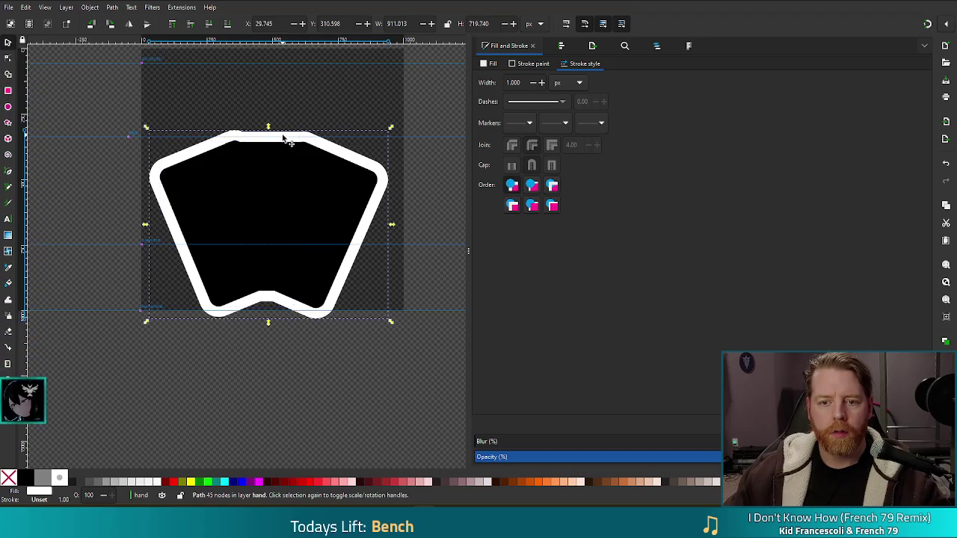
{"action": "left_click_drag", "start_coordinate": [285, 138], "coordinate": [287, 69]}
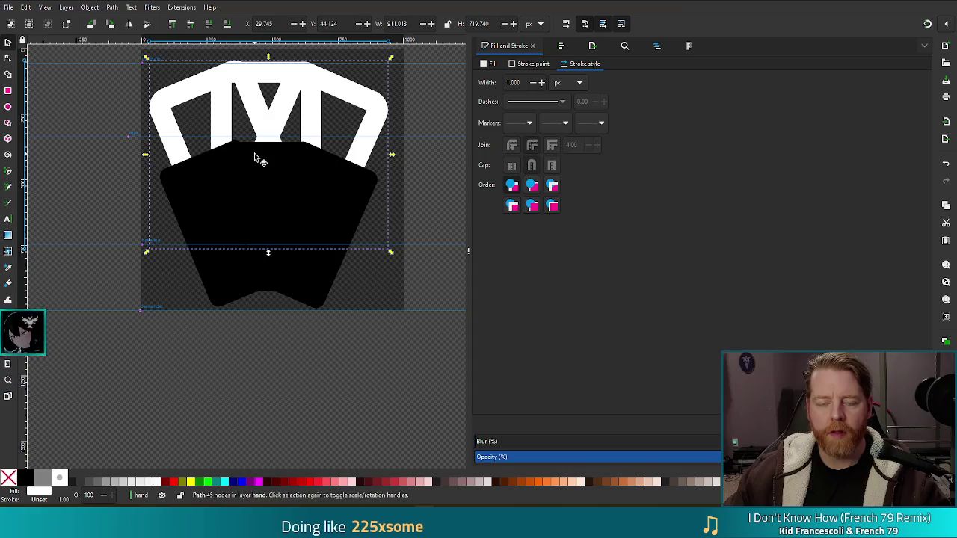
{"action": "key", "text": "ctrl+z"}
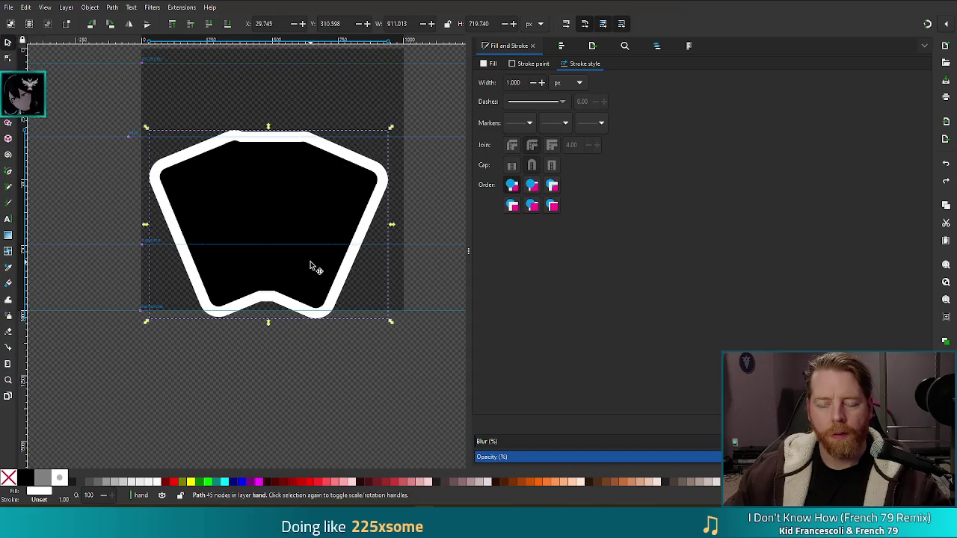
{"action": "key", "text": "ctrl+z"}
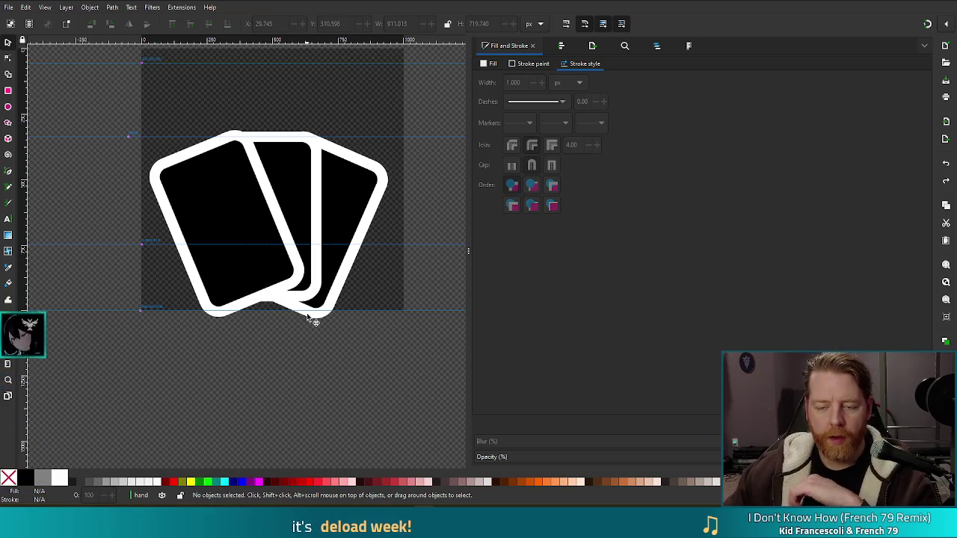
Step: Cut the front card's face out of its outline with Path > Difference, then switch to Godot
{"action": "left_click", "coordinate": [219, 201]}
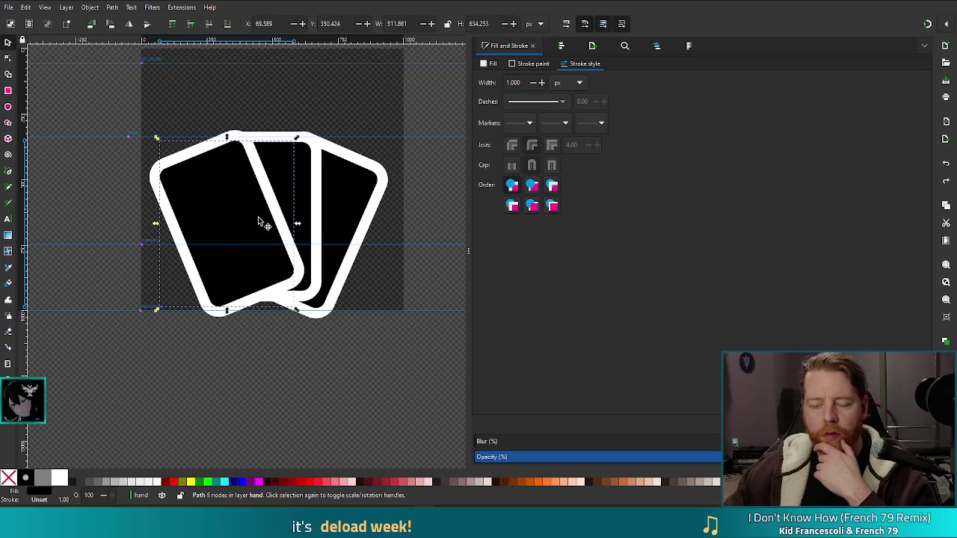
{"action": "mouse_move", "coordinate": [224, 193]}
{"action": "left_mouse_down"}
{"action": "mouse_move", "coordinate": [211, 198]}
{"action": "mouse_move", "coordinate": [235, 208]}
{"action": "mouse_move", "coordinate": [233, 250]}
{"action": "left_mouse_up"}
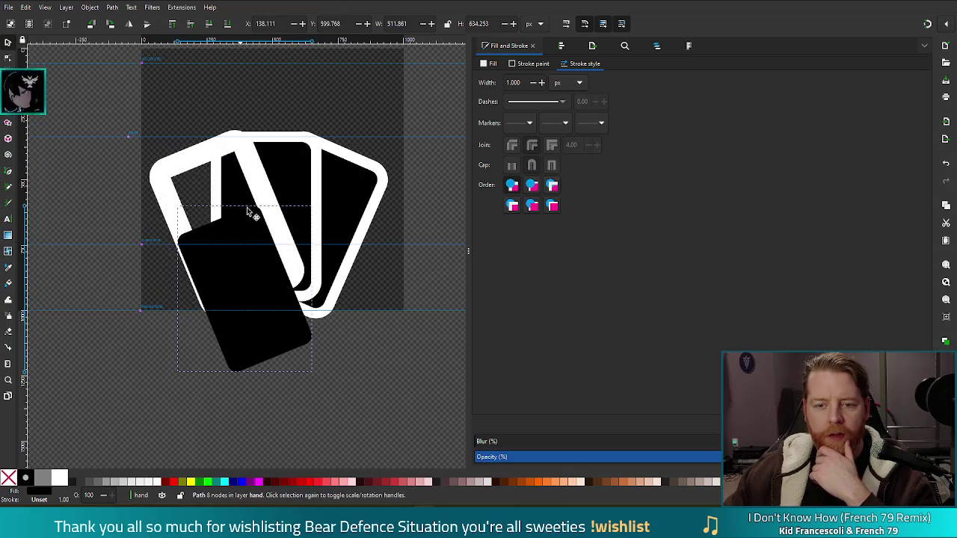
{"action": "left_click_drag", "start_coordinate": [308, 332], "coordinate": [289, 266]}
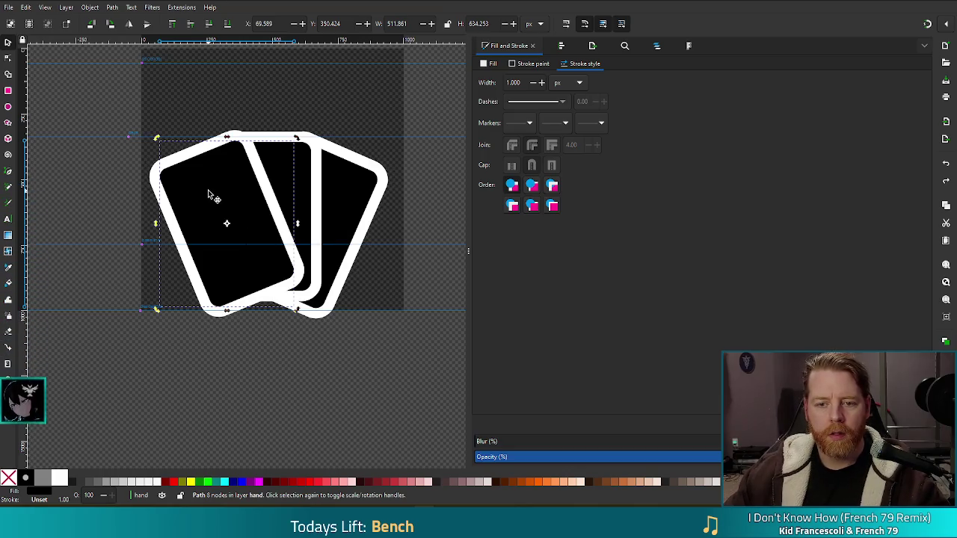
{"action": "left_click", "coordinate": [252, 406]}
{"action": "left_click", "coordinate": [230, 207]}
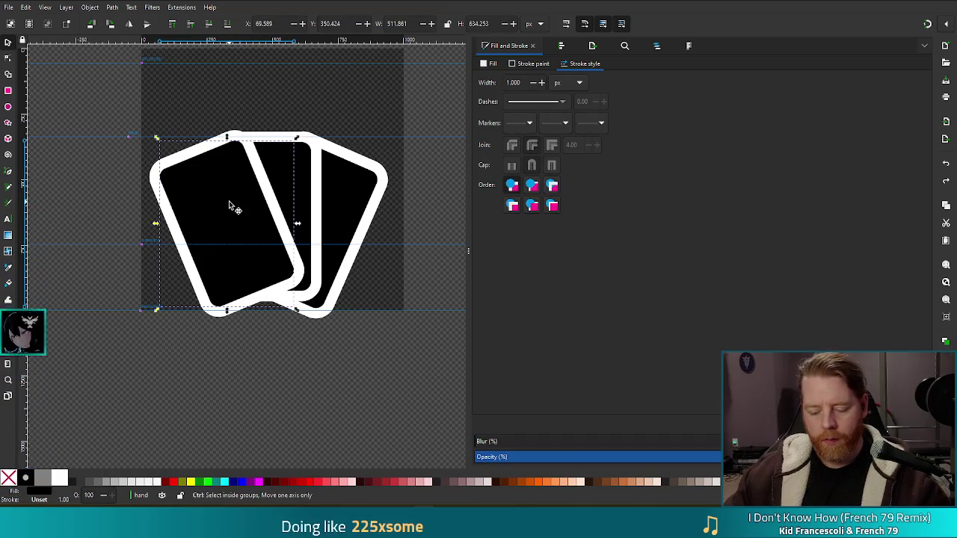
{"action": "left_click", "coordinate": [278, 342]}
{"action": "left_click", "coordinate": [260, 178]}
{"action": "key", "text": "Escape"}
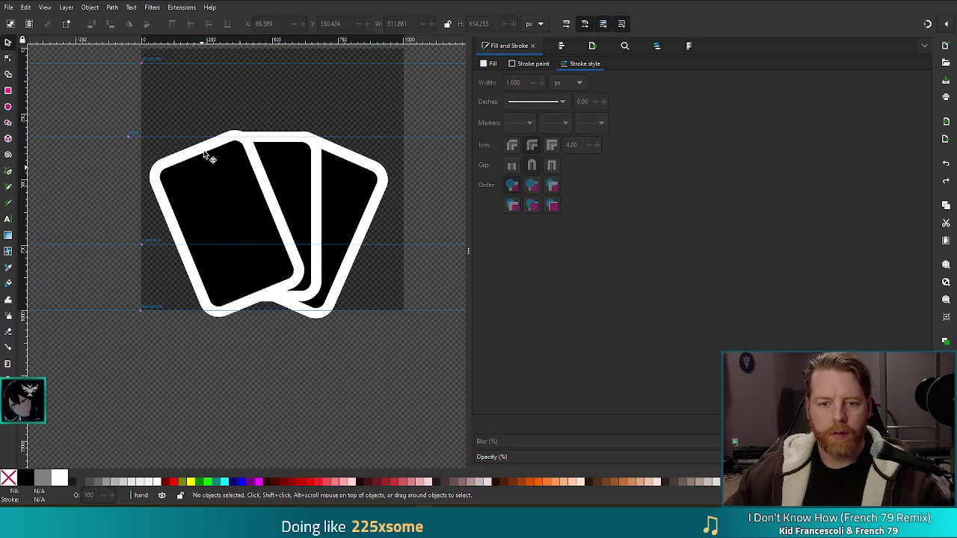
{"action": "left_click", "coordinate": [205, 154]}
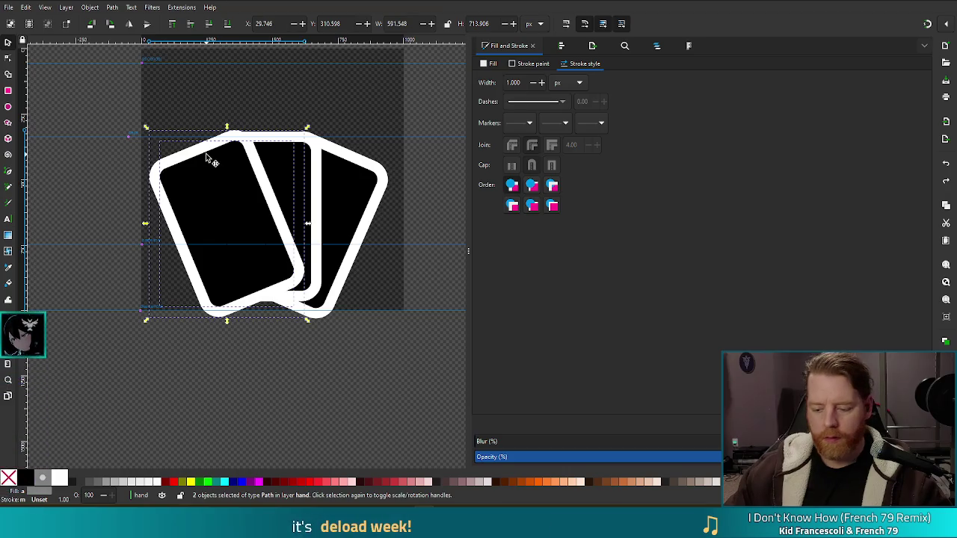
{"action": "key", "text": "ctrl+k"}
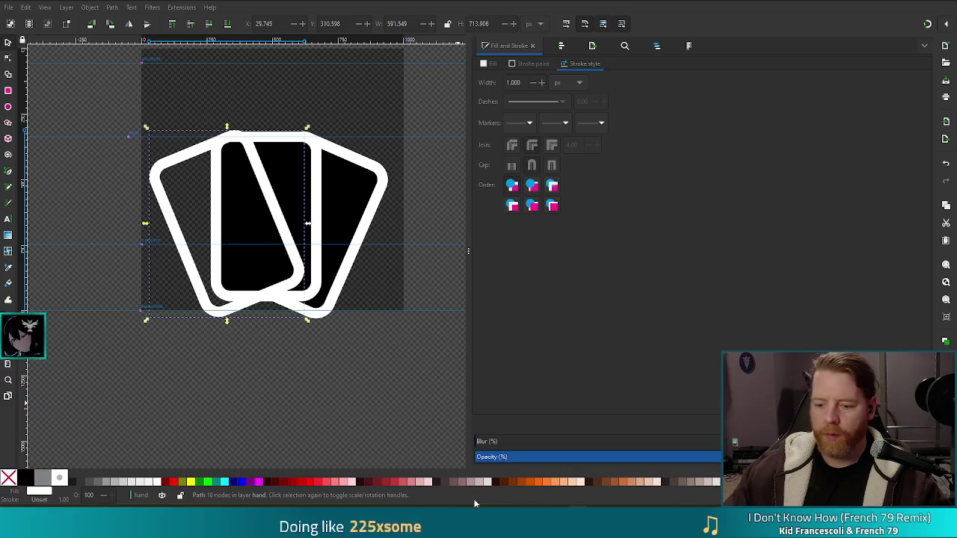
{"action": "left_click", "coordinate": [419, 469]}
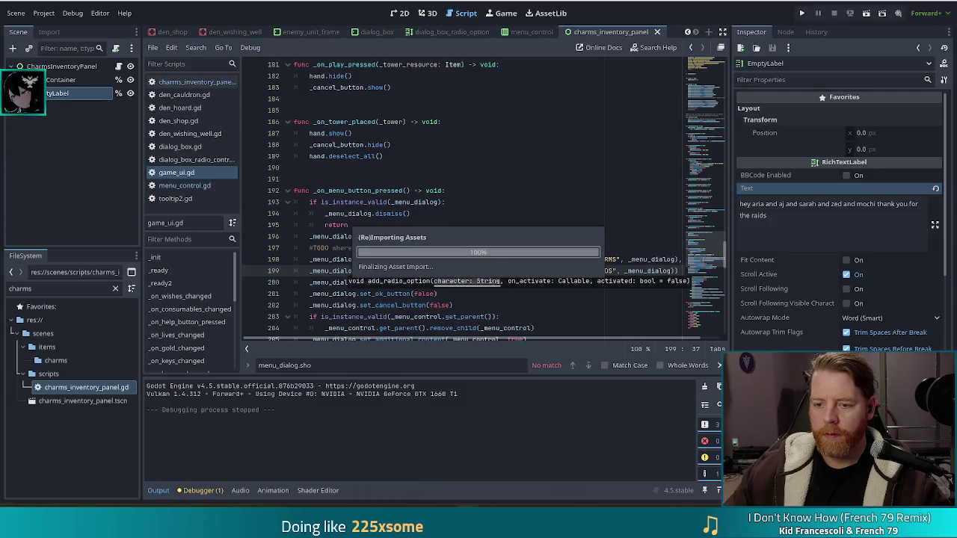
Step: Filter FileSystem by 'card', preview card_earth_6_silver's Diffuse image, then return to Inkscape
{"action": "double_click", "coordinate": [23, 288]}
{"action": "type", "text": "ca"}
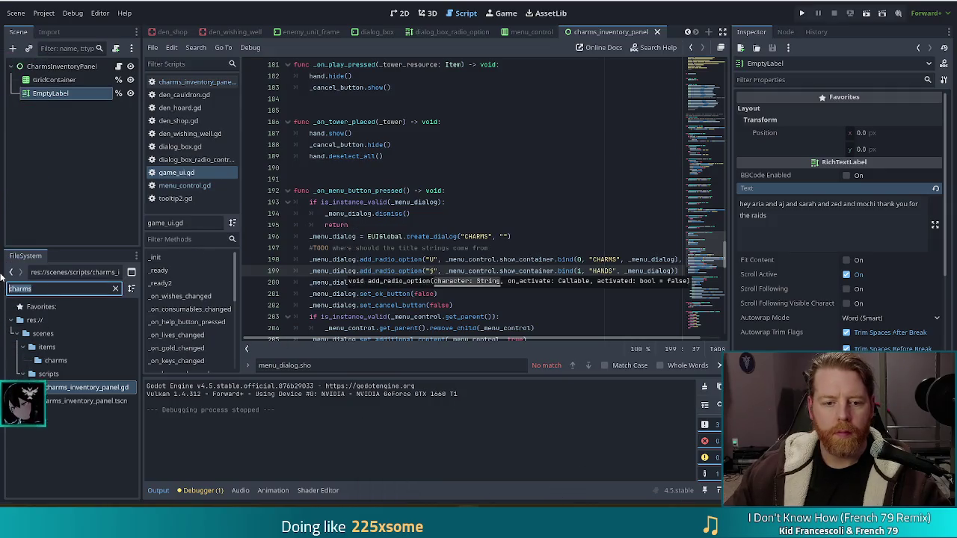
{"action": "type", "text": "rd"}
{"action": "scroll", "coordinate": [136, 337], "scroll_direction": "down", "scroll_amount": 5}
{"action": "left_click", "coordinate": [77, 329]}
{"action": "key", "text": "Down"}
{"action": "key", "text": "Down"}
{"action": "key", "text": "Down"}
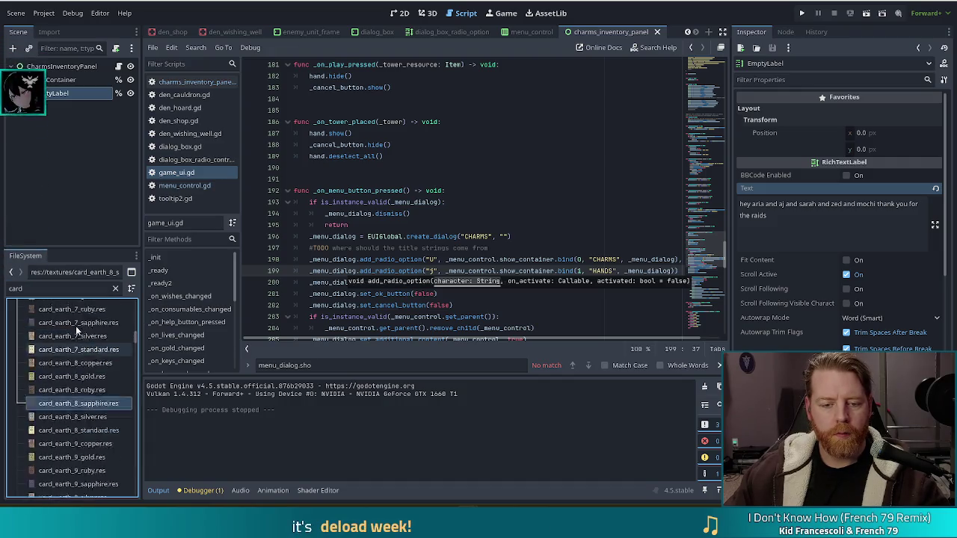
{"action": "left_click", "coordinate": [80, 329]}
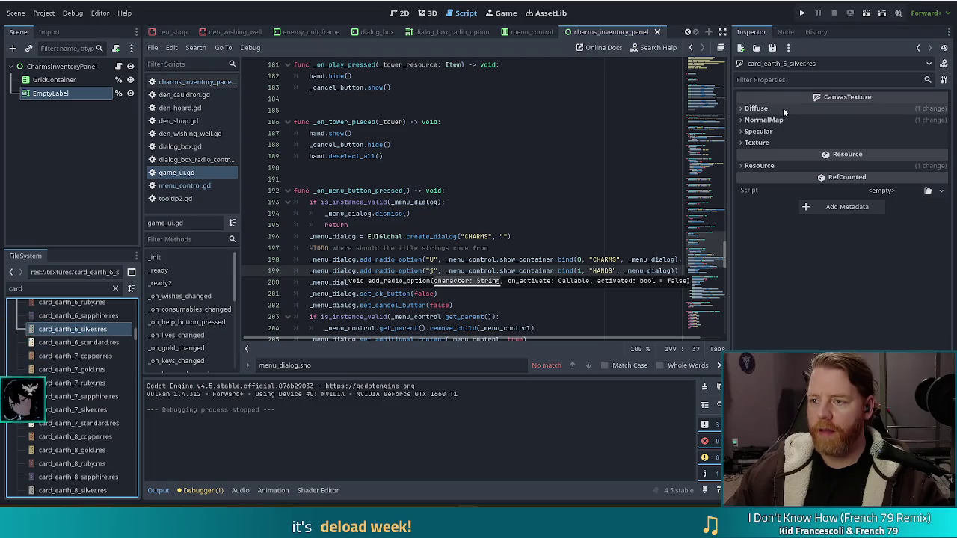
{"action": "left_click", "coordinate": [757, 142]}
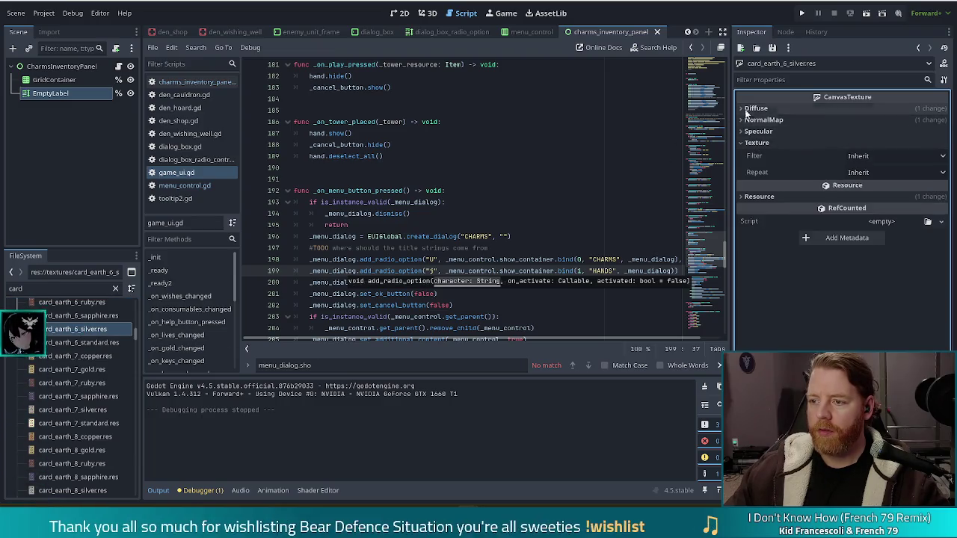
{"action": "left_click", "coordinate": [754, 109]}
{"action": "left_click", "coordinate": [889, 130]}
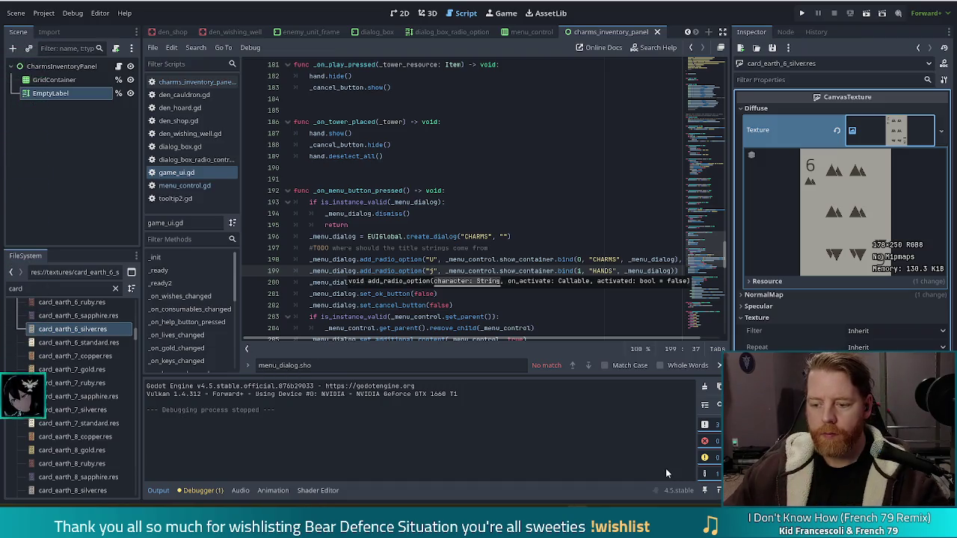
{"action": "key", "text": "alt+Tab"}
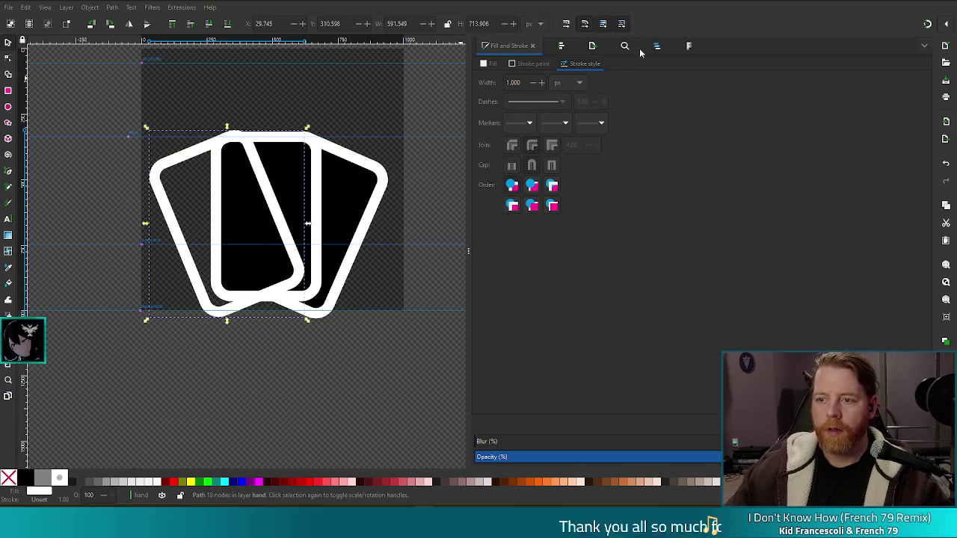
Step: Add a new layer named hand2 from the hand layer's context menu
{"action": "key", "text": "ctrl+shift+l"}
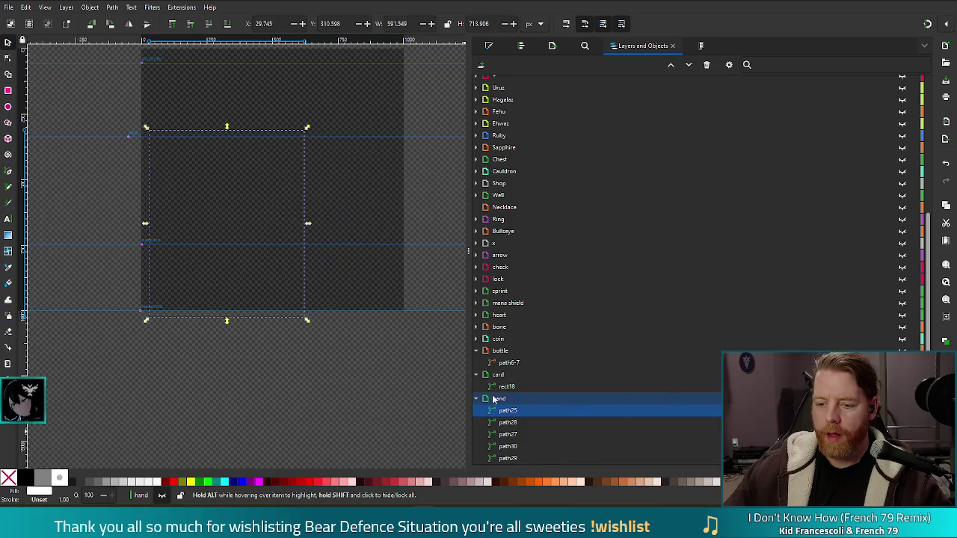
{"action": "left_click", "coordinate": [497, 399]}
{"action": "right_click", "coordinate": [497, 400]}
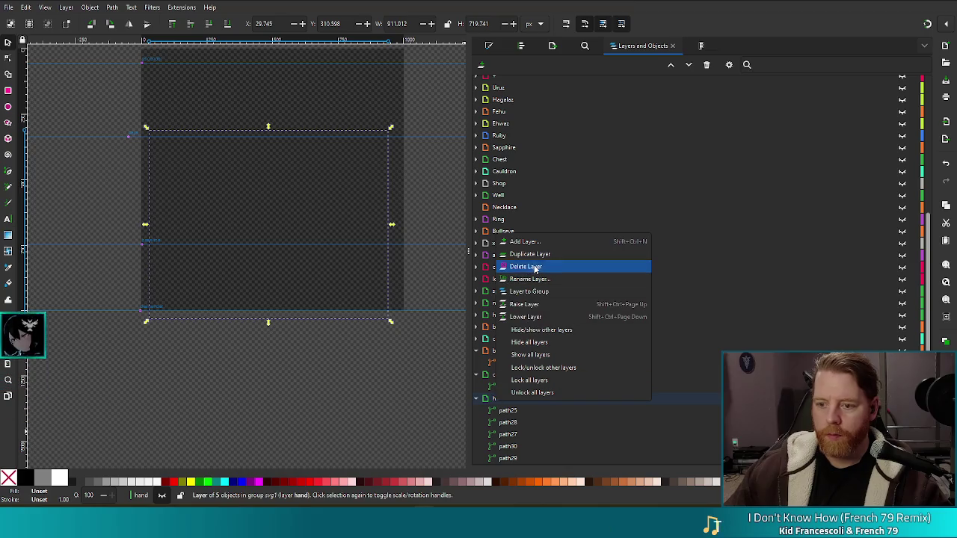
{"action": "left_click", "coordinate": [543, 243]}
{"action": "type", "text": "hand2"}
{"action": "key", "text": "Return"}
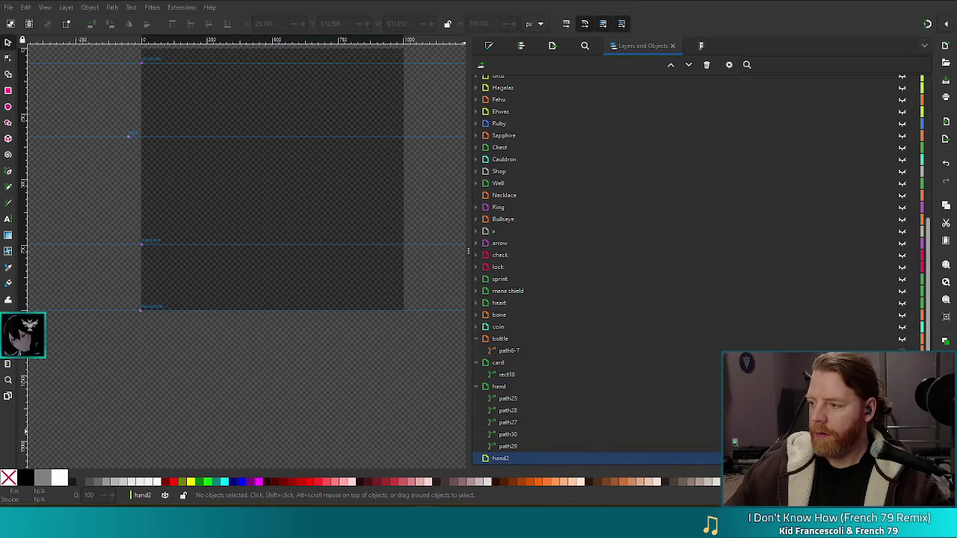
Step: Paste the cards into hand2 and enlarge them to about 897 × 664 px
{"action": "key", "text": "ctrl+v"}
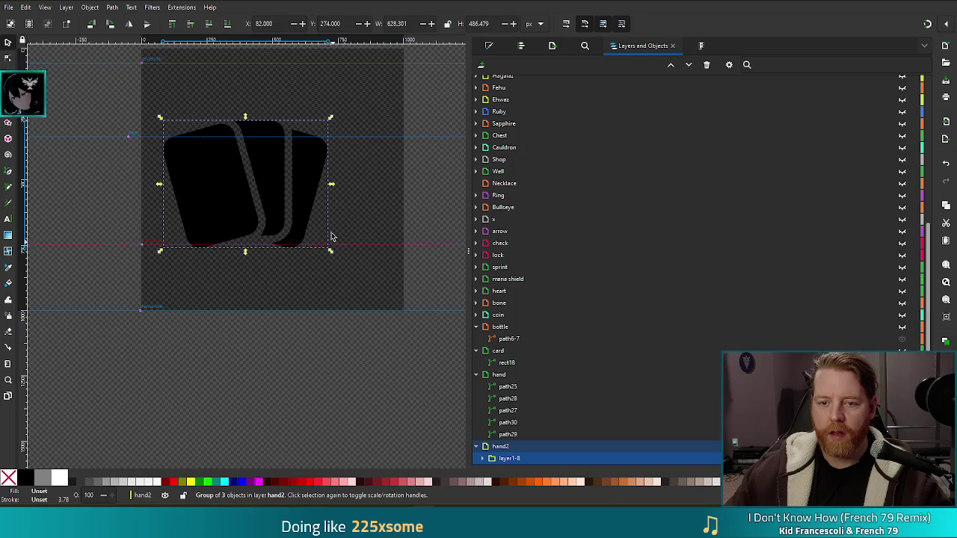
{"action": "mouse_move", "coordinate": [217, 180]}
{"action": "left_mouse_down"}
{"action": "mouse_move", "coordinate": [243, 229]}
{"action": "mouse_move", "coordinate": [235, 223]}
{"action": "left_mouse_up"}
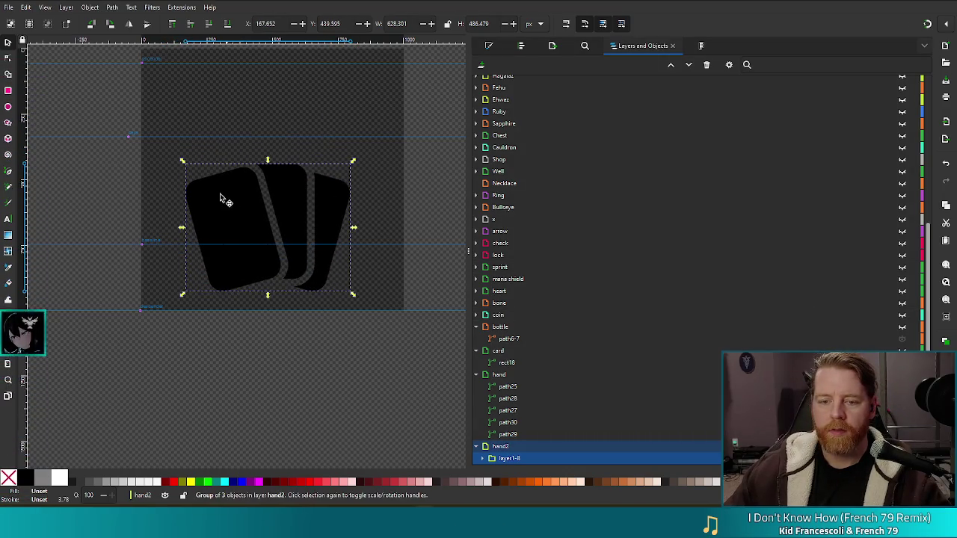
{"action": "left_click_drag", "start_coordinate": [184, 163], "coordinate": [150, 137]}
{"action": "left_click_drag", "start_coordinate": [354, 294], "coordinate": [383, 316]}
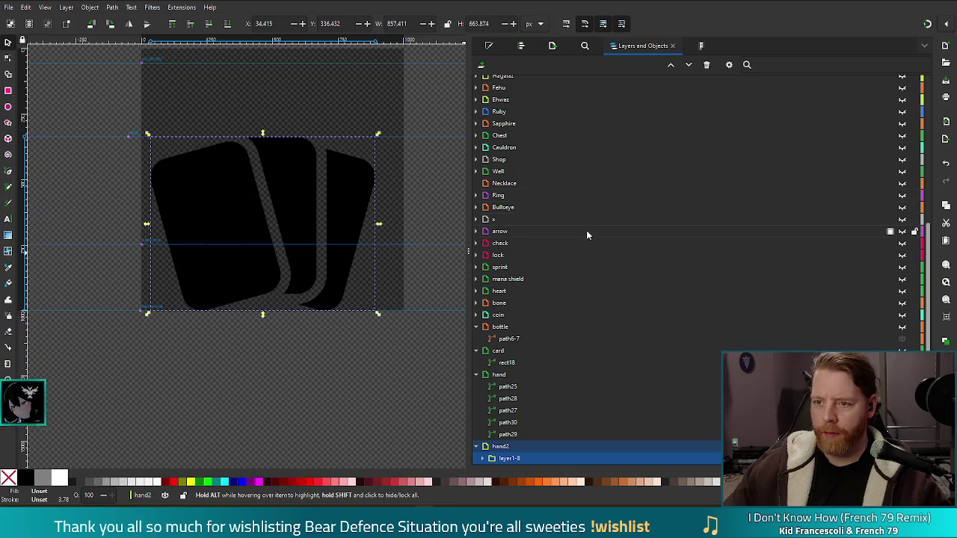
{"action": "left_click", "coordinate": [521, 46]}
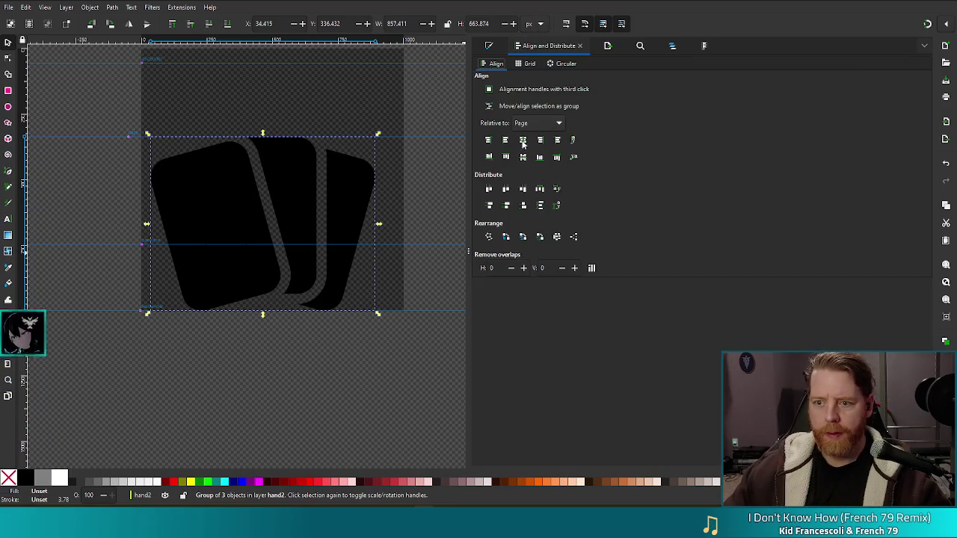
Step: Centre the card group horizontally on the page and save
{"action": "left_click", "coordinate": [523, 139]}
{"action": "key", "text": "Escape"}
{"action": "key", "text": "ctrl+s"}
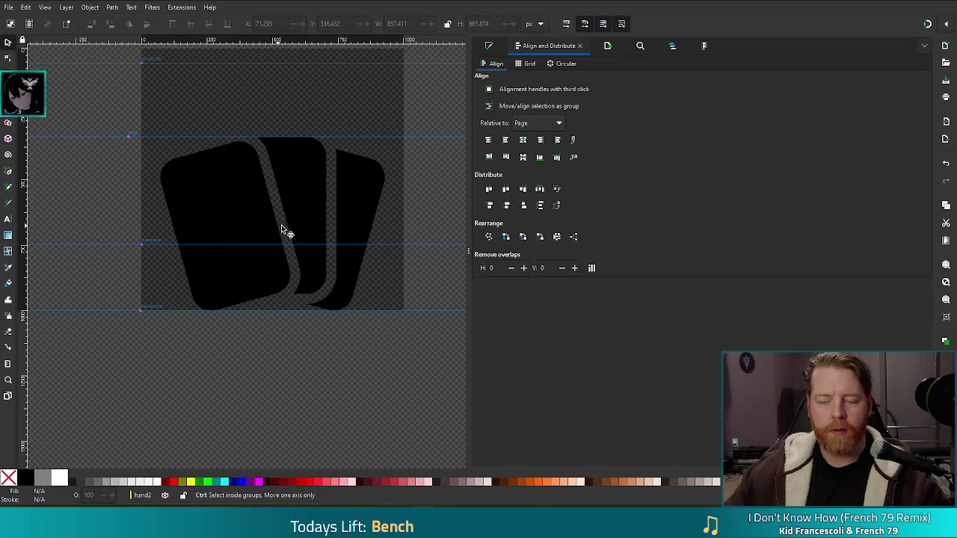
Step: Choose glyph k in the SVG Font Editor and try taking the card group's curves
{"action": "left_click", "coordinate": [704, 45]}
{"action": "scroll", "coordinate": [503, 199], "scroll_direction": "up", "scroll_amount": 3}
{"action": "left_click", "coordinate": [476, 218]}
{"action": "left_click", "coordinate": [372, 180]}
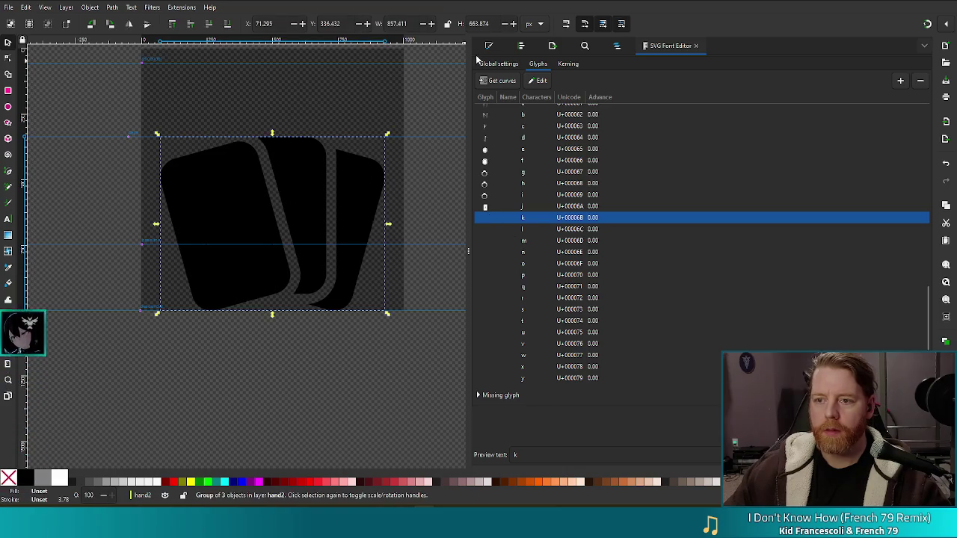
{"action": "left_click", "coordinate": [499, 80]}
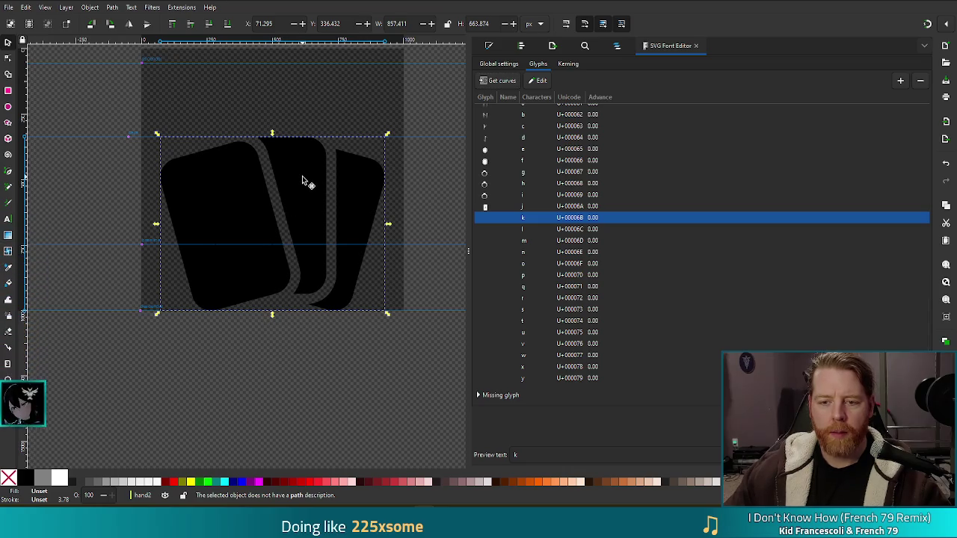
{"action": "key", "text": "Escape"}
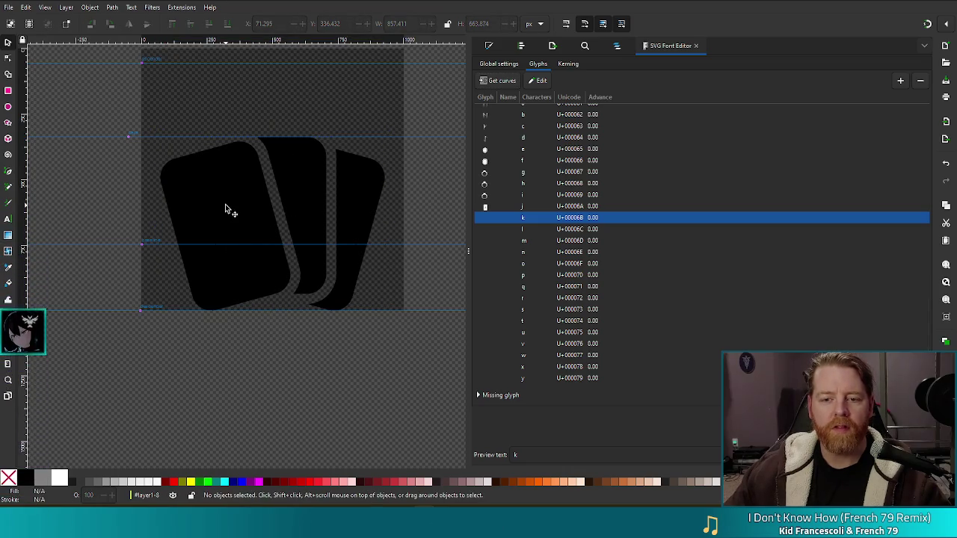
Step: Enter the card group and inspect all three cards' nodes with the node tool
{"action": "left_click", "coordinate": [225, 205]}
{"action": "left_click", "coordinate": [226, 206]}
{"action": "left_click", "coordinate": [309, 178]}
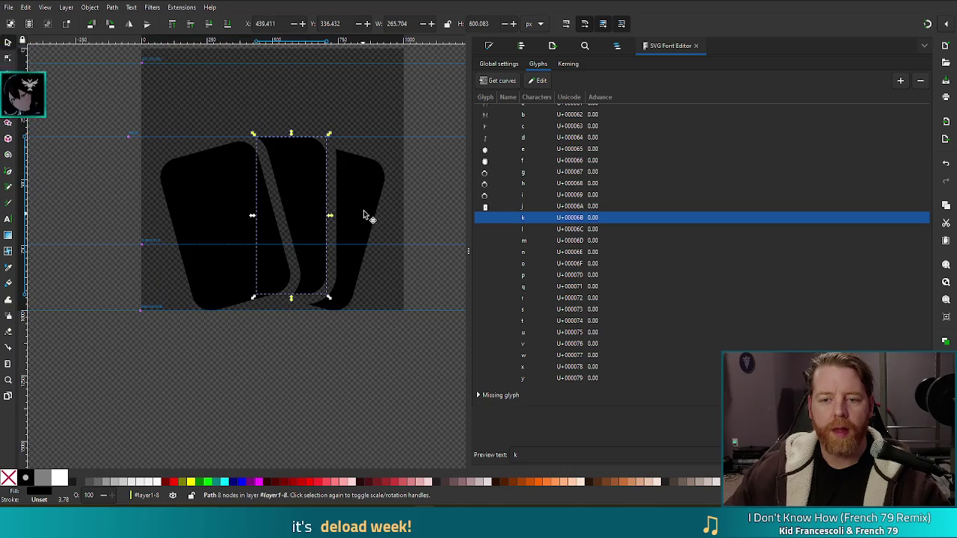
{"action": "left_click", "coordinate": [214, 205], "text": "shift"}
{"action": "left_click", "coordinate": [352, 182], "text": "shift"}
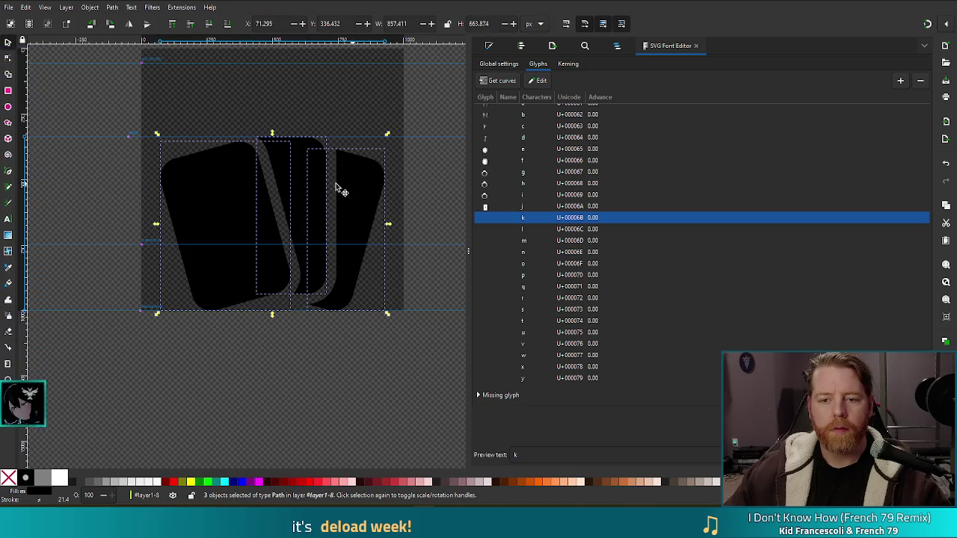
{"action": "key", "text": "n"}
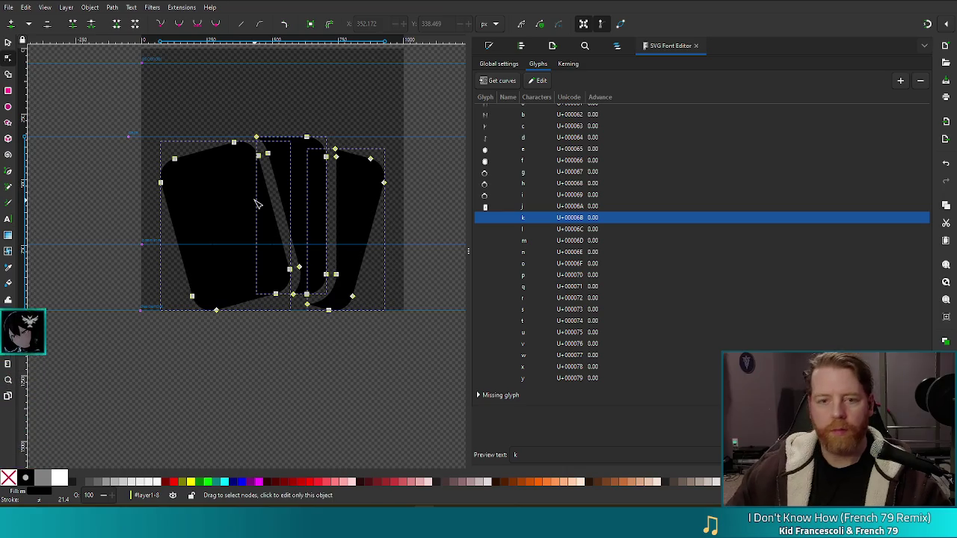
{"action": "left_click", "coordinate": [273, 331]}
{"action": "left_click", "coordinate": [284, 196]}
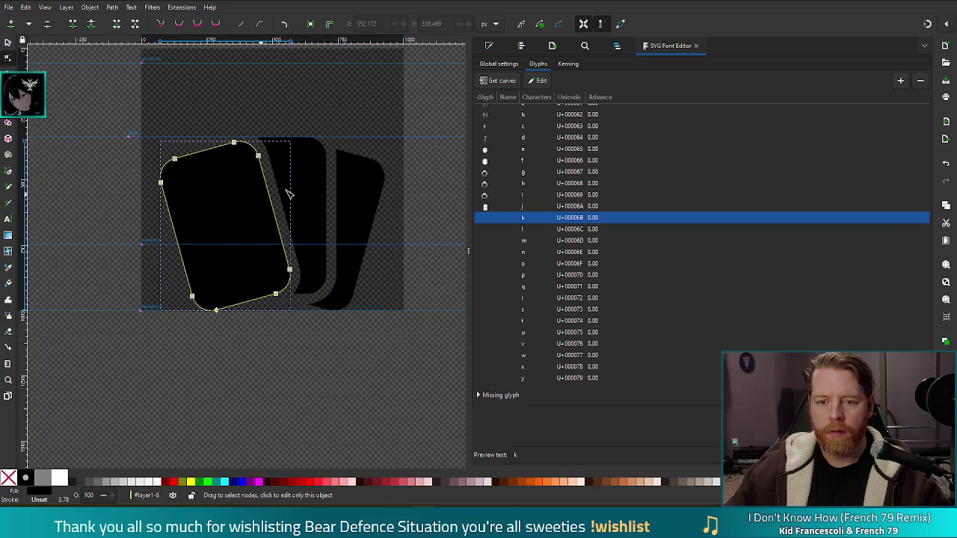
{"action": "left_click", "coordinate": [308, 178], "text": "shift"}
{"action": "left_click", "coordinate": [369, 185], "text": "shift"}
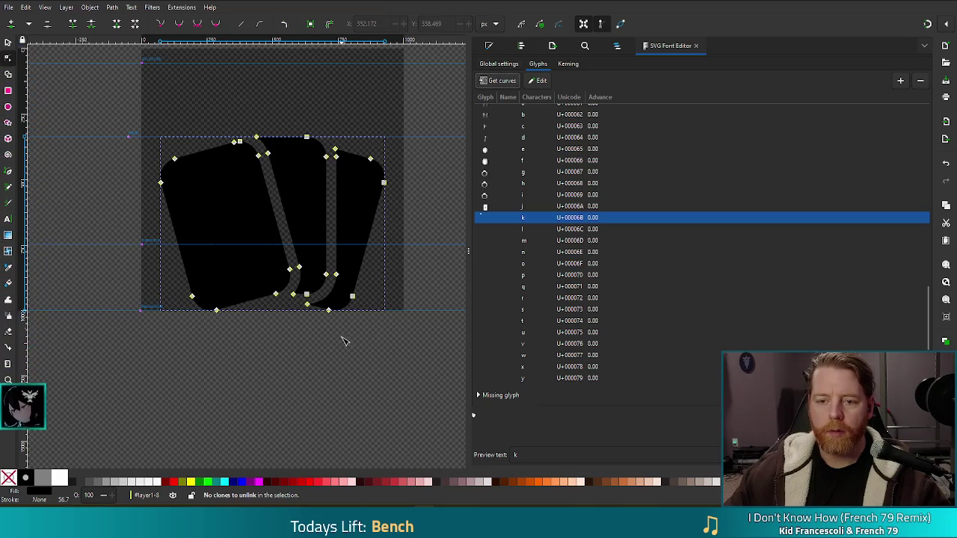
{"action": "left_click", "coordinate": [286, 347]}
{"action": "key", "text": "s"}
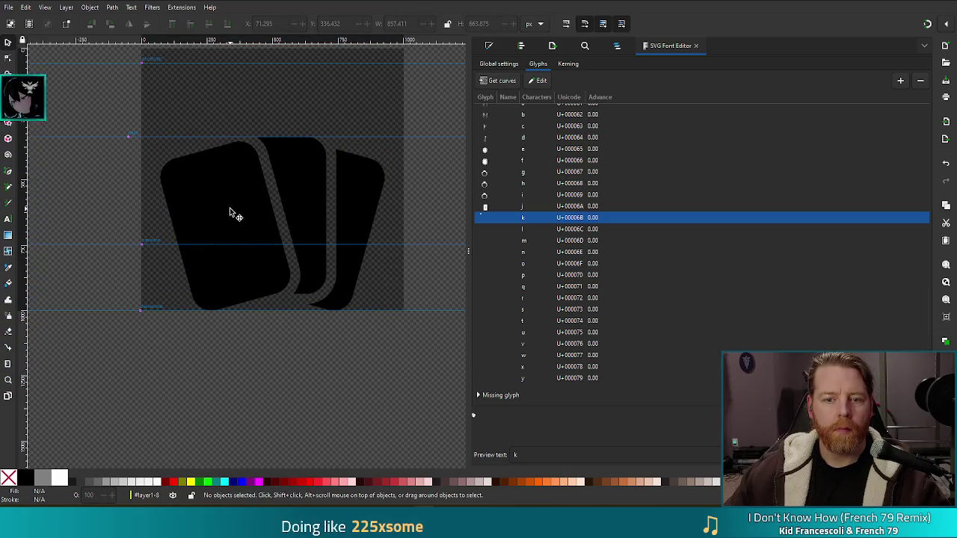
Step: Assign the combined cards path as glyph k's curves and save the document
{"action": "left_click", "coordinate": [235, 211]}
{"action": "left_click", "coordinate": [496, 80]}
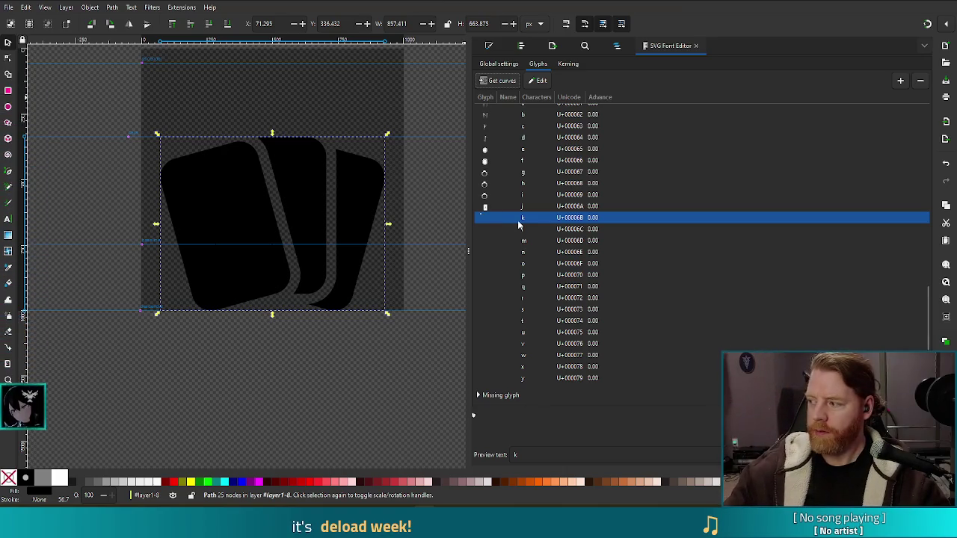
{"action": "double_click", "coordinate": [340, 190]}
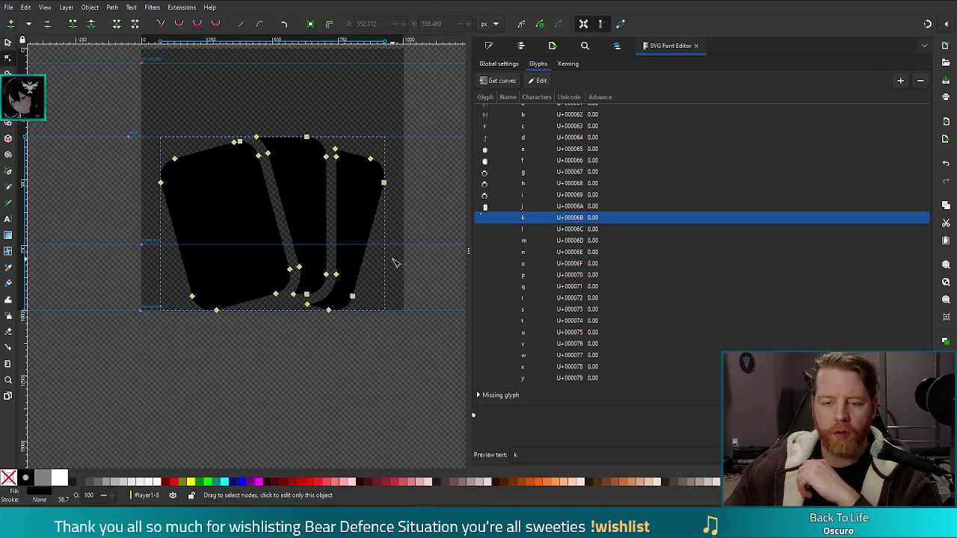
{"action": "left_click", "coordinate": [261, 382]}
{"action": "key", "text": "ctrl+s"}
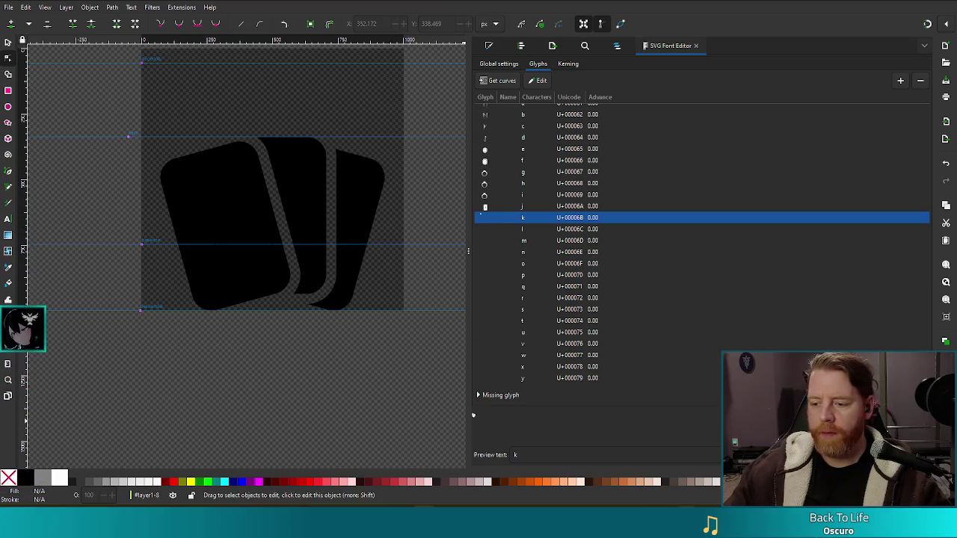
{"action": "key", "text": "alt+Tab"}
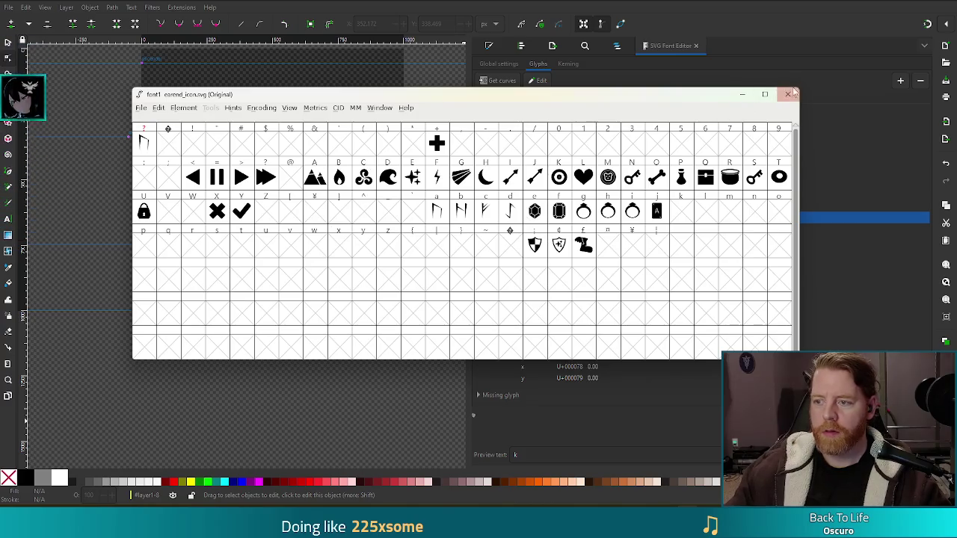
Step: Check FontForge's still-empty k glyph slot, then close the FontForge window
{"action": "left_click", "coordinate": [787, 94]}
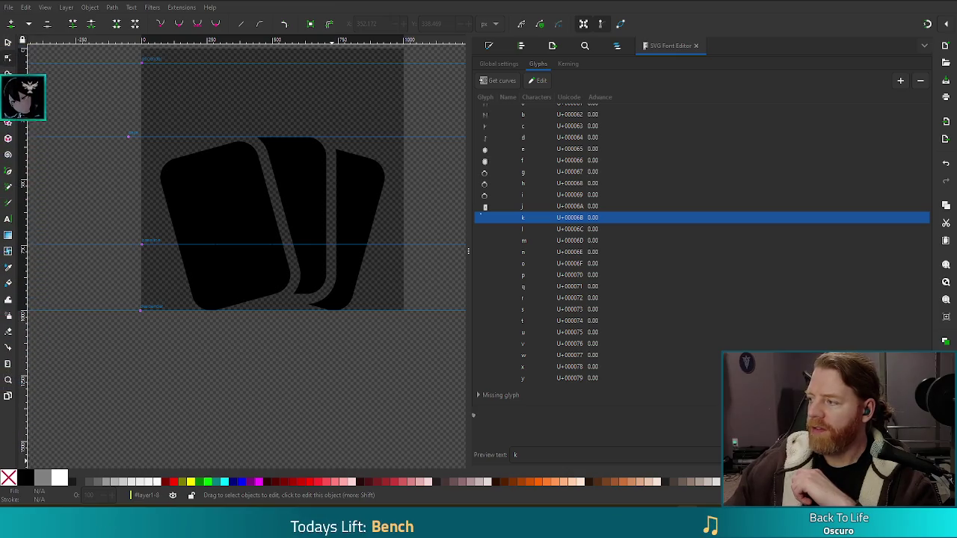
{"action": "key", "text": "alt+Tab"}
{"action": "left_click", "coordinate": [627, 235]}
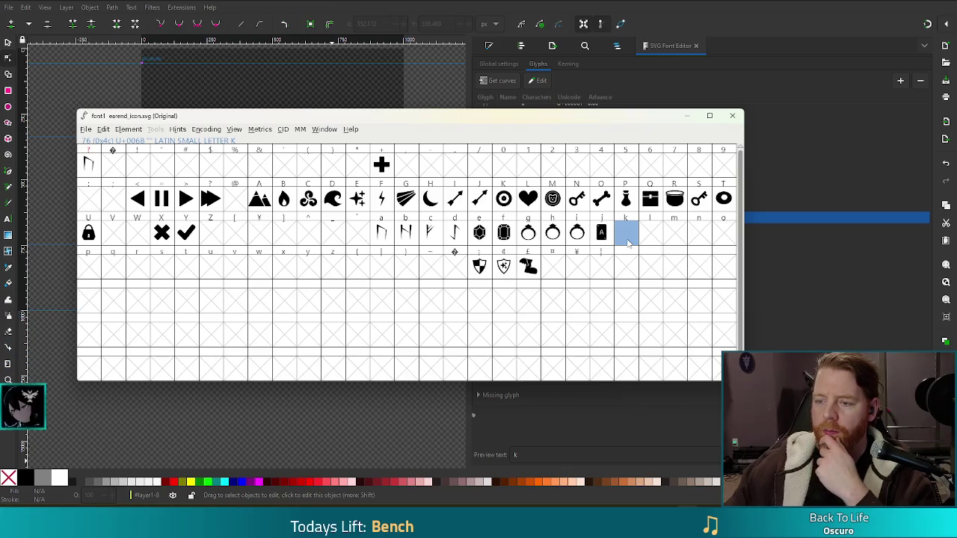
{"action": "left_click", "coordinate": [733, 117]}
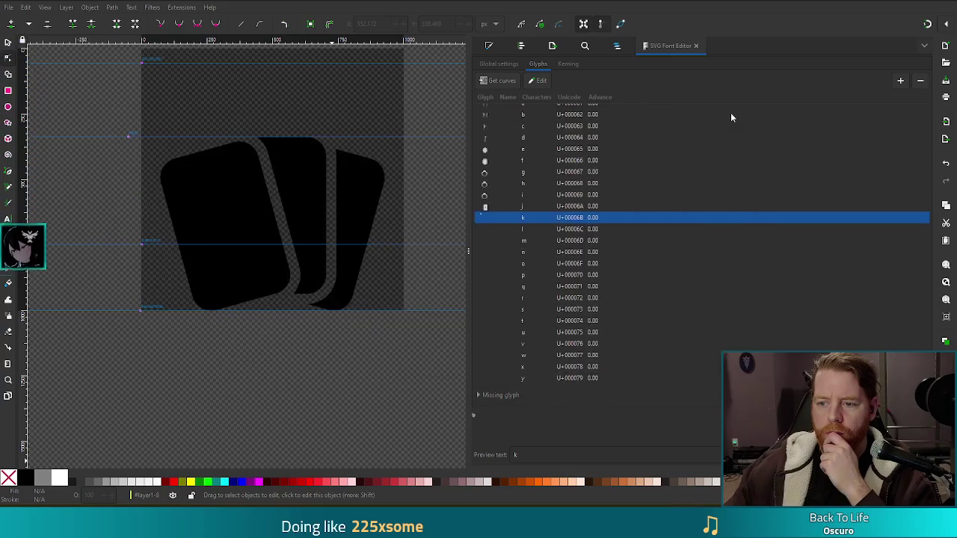
Step: Enter node editing on the cards path and zoom in on the left card's top
{"action": "left_click", "coordinate": [323, 199]}
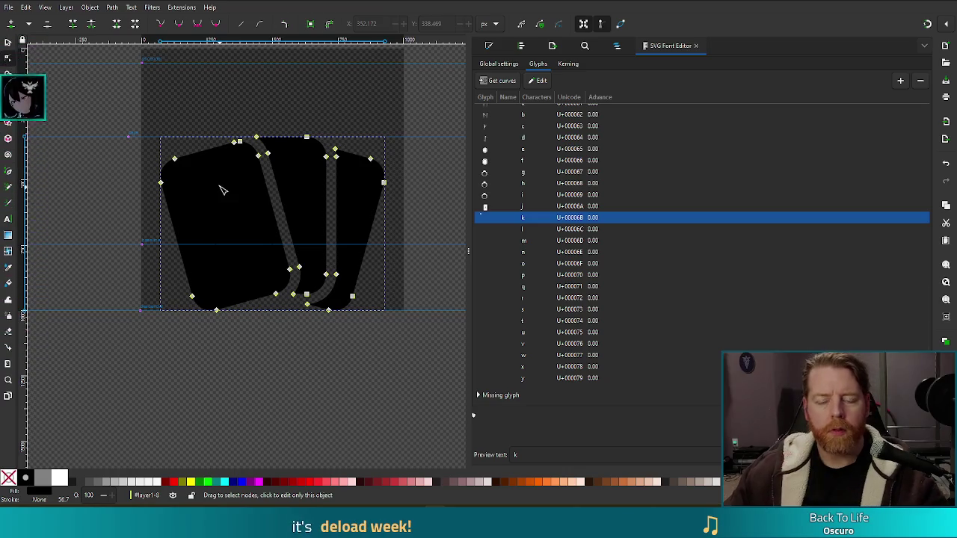
{"action": "key", "text": "s"}
{"action": "double_click", "coordinate": [209, 189]}
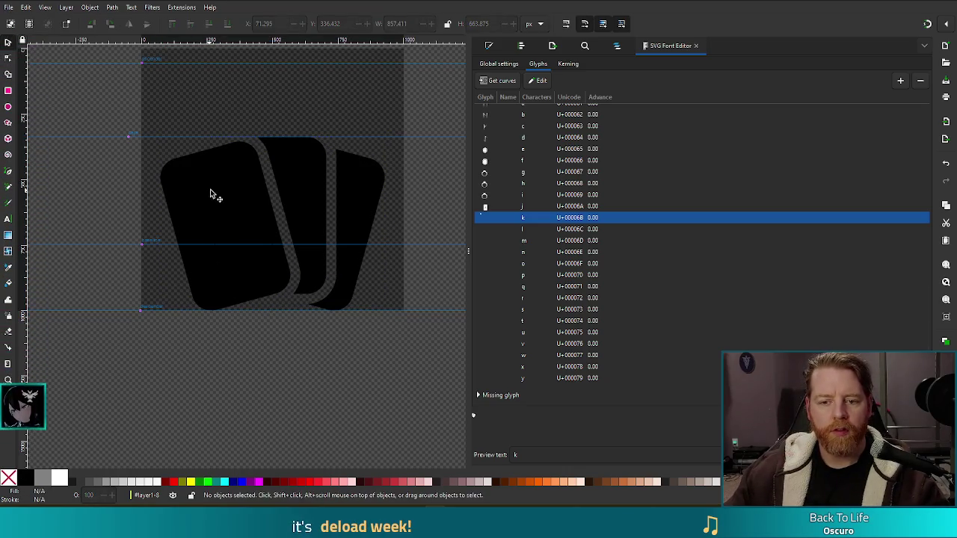
{"action": "scroll", "coordinate": [342, 207], "scroll_direction": "up", "scroll_amount": 2, "text": "ctrl"}
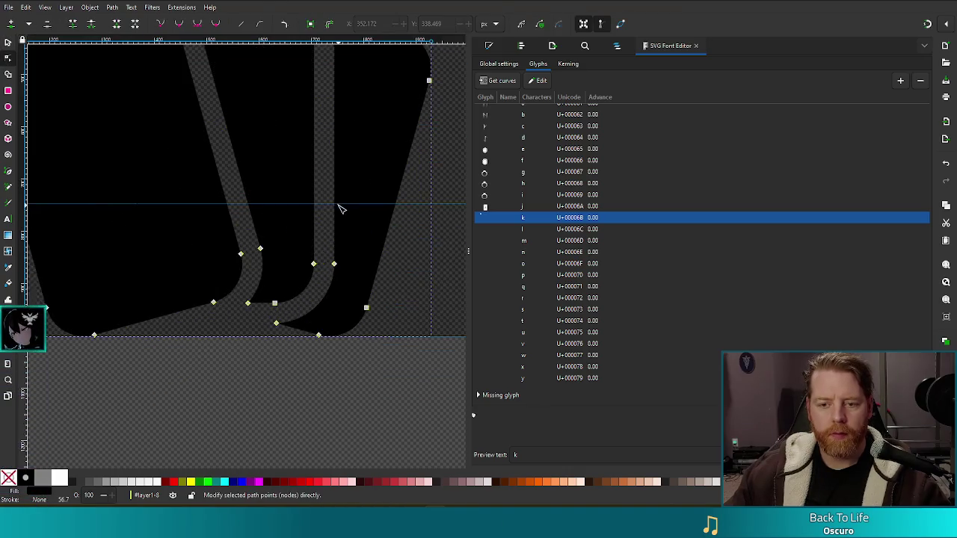
{"action": "scroll", "coordinate": [254, 207], "scroll_direction": "up", "scroll_amount": 3}
{"action": "scroll", "coordinate": [332, 299], "scroll_direction": "left", "scroll_amount": 3}
{"action": "scroll", "coordinate": [344, 286], "scroll_direction": "right", "scroll_amount": 1}
{"action": "scroll", "coordinate": [345, 285], "scroll_direction": "right", "scroll_amount": 1}
{"action": "scroll", "coordinate": [344, 286], "scroll_direction": "left", "scroll_amount": 1}
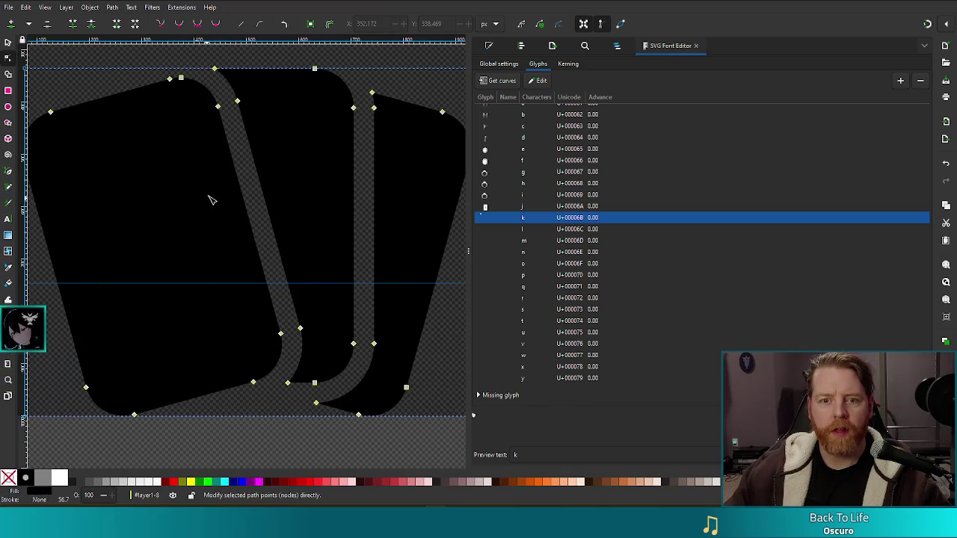
Step: Nudge the node near the left card's top-right corner slightly down, then return to the Selector
{"action": "left_click", "coordinate": [218, 106]}
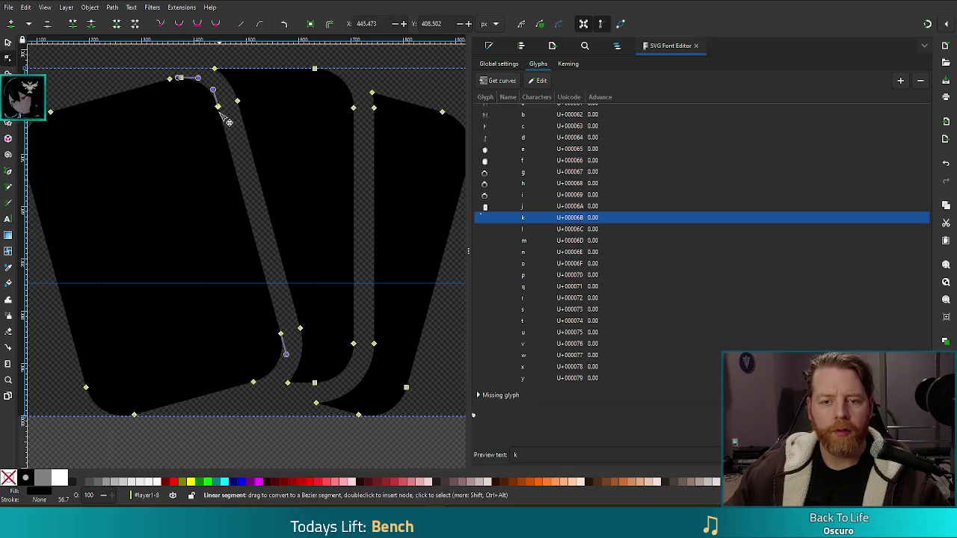
{"action": "left_click_drag", "start_coordinate": [218, 106], "coordinate": [219, 111]}
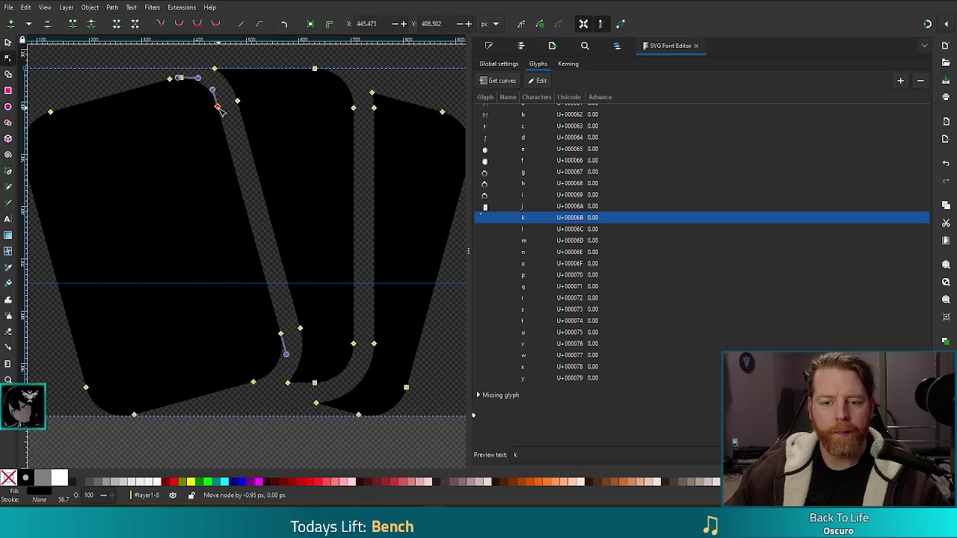
{"action": "key", "text": "s"}
{"action": "left_click", "coordinate": [312, 166]}
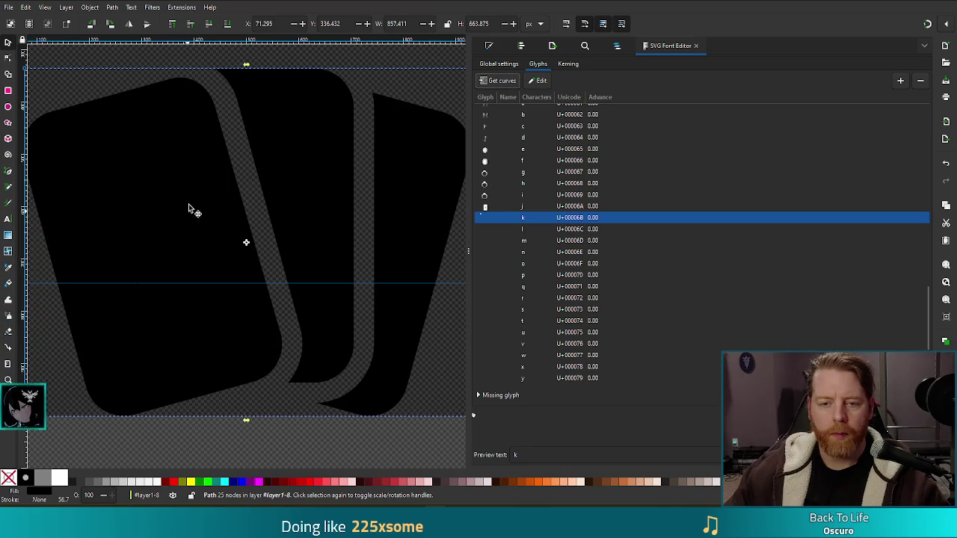
{"action": "scroll", "coordinate": [331, 241], "scroll_direction": "down", "scroll_amount": 2, "text": "ctrl"}
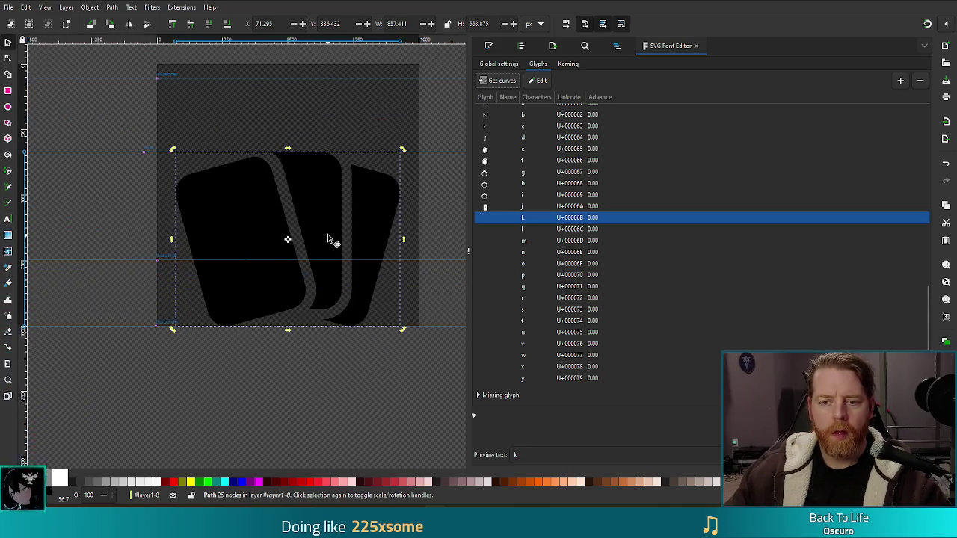
Step: Scale the cards path up to about 1255 × 949 px from its top-right corner and save
{"action": "left_click", "coordinate": [262, 216]}
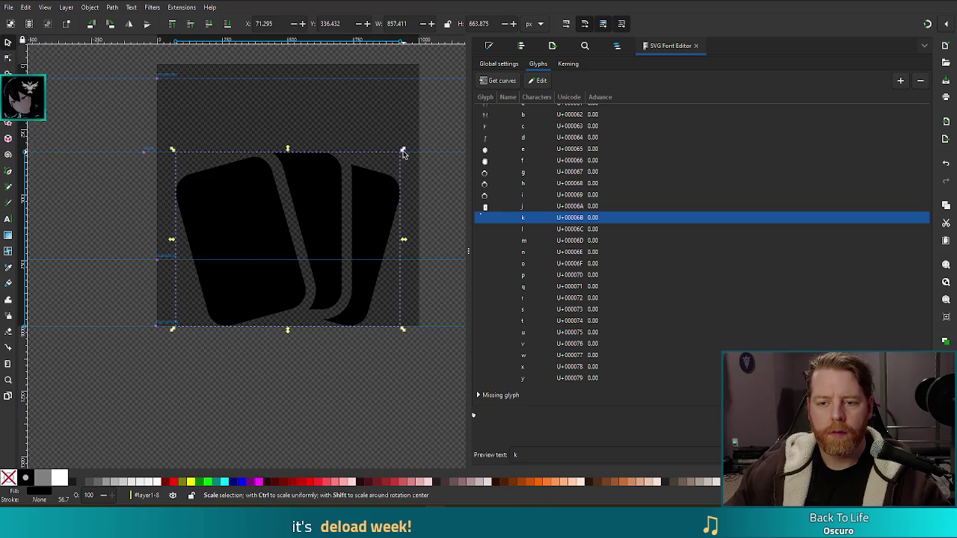
{"action": "left_click_drag", "start_coordinate": [403, 149], "coordinate": [465, 74]}
{"action": "key", "text": "ctrl+s"}
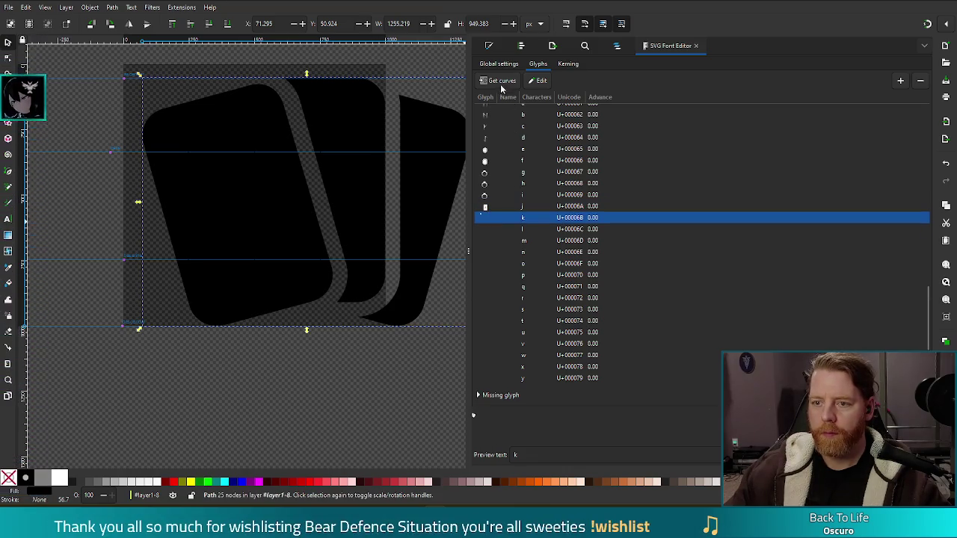
{"action": "left_click", "coordinate": [617, 45]}
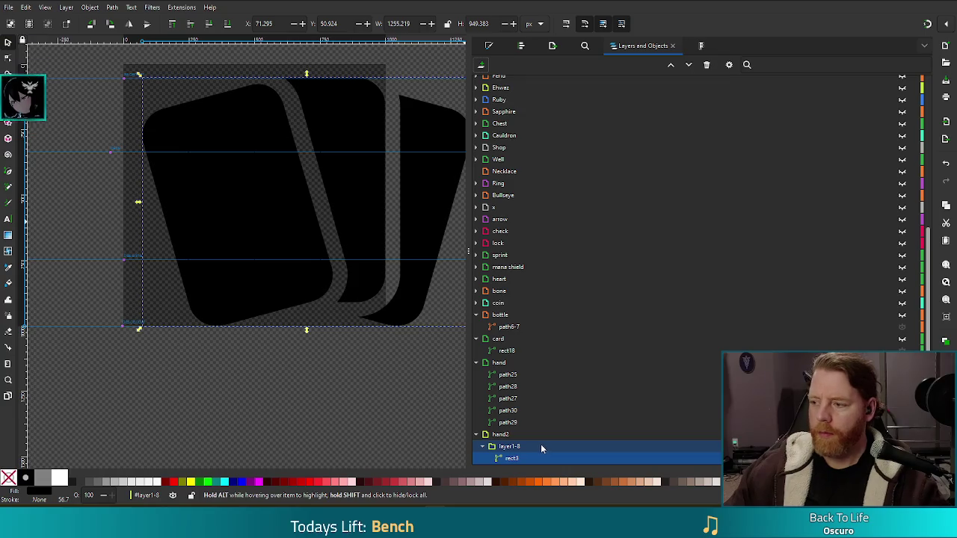
Step: Select the rect3 card path inside layer1-8 and go back to the glyph list
{"action": "left_click", "coordinate": [512, 448]}
{"action": "left_click", "coordinate": [511, 457]}
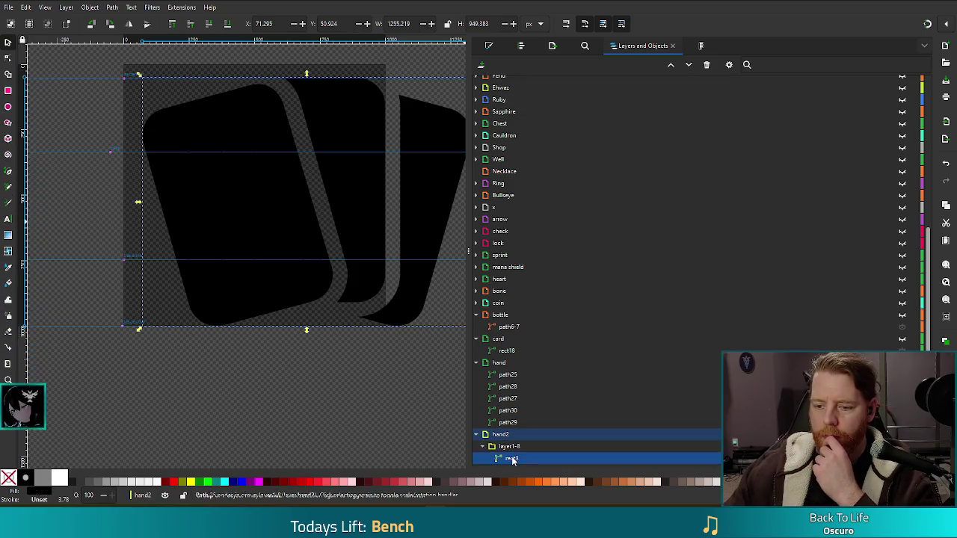
{"action": "left_click", "coordinate": [706, 46]}
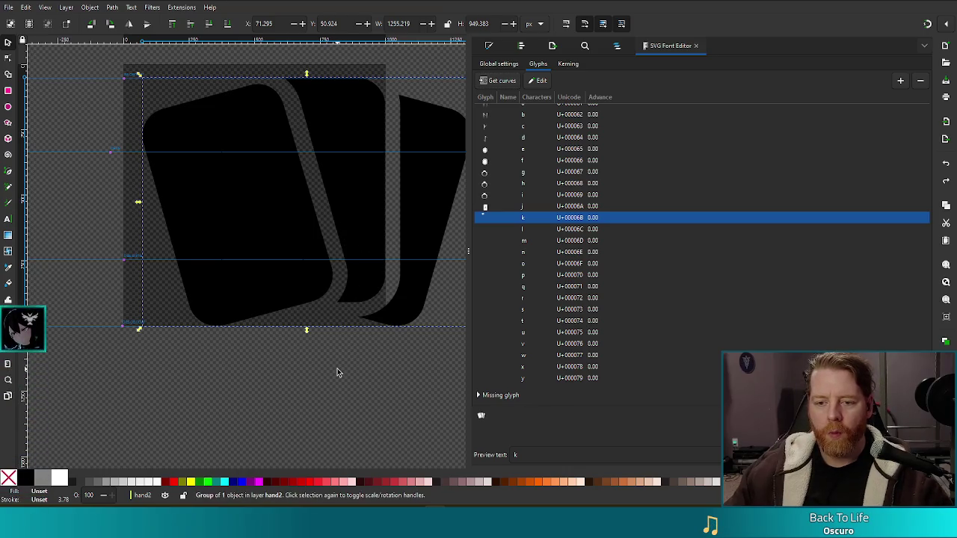
Step: Undo the card enlargement, save the drawing, and close Inkscape
{"action": "key", "text": "ctrl+z"}
{"action": "left_click", "coordinate": [308, 376]}
{"action": "left_click", "coordinate": [285, 214]}
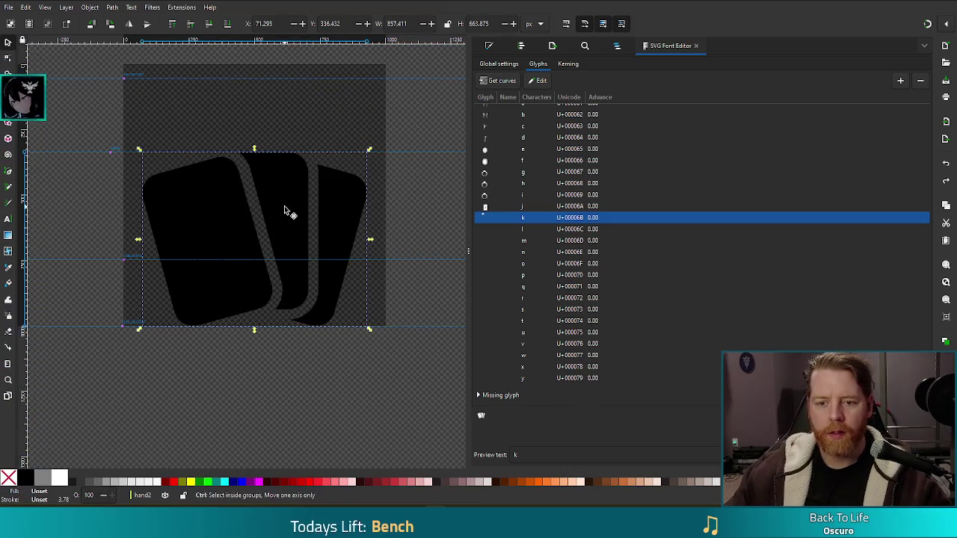
{"action": "key", "text": "ctrl+s"}
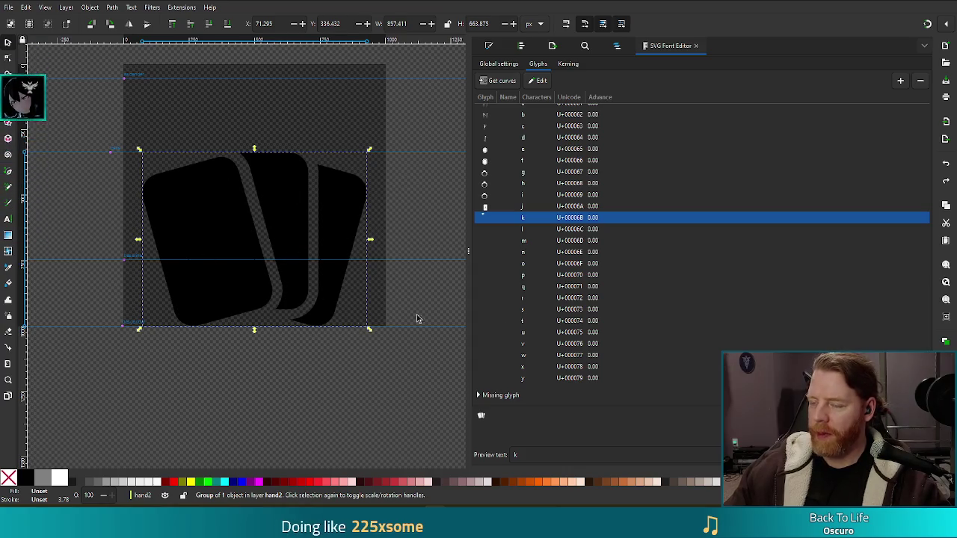
{"action": "left_click", "coordinate": [947, 3]}
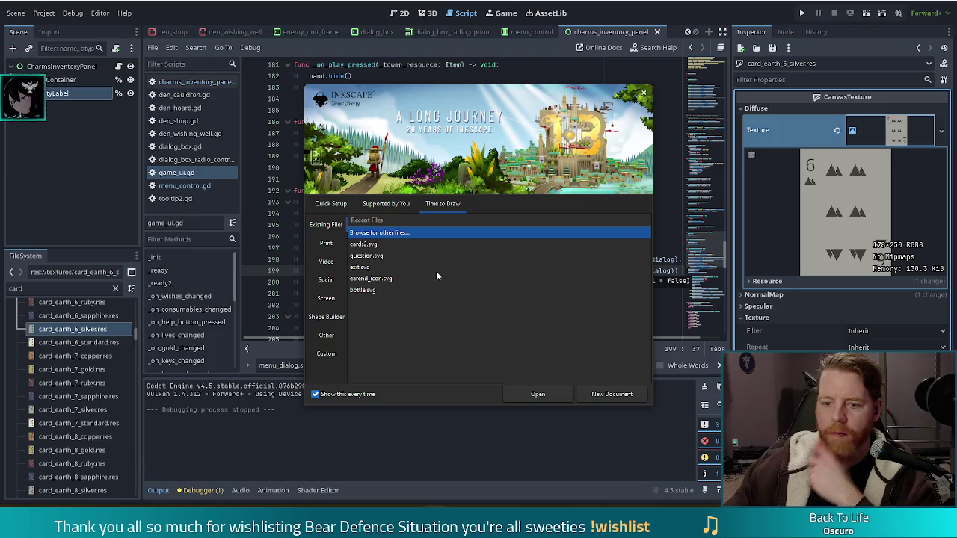
Step: Reopen earend_icon.svg from the welcome screen's Recent Files list
{"action": "left_click", "coordinate": [373, 283]}
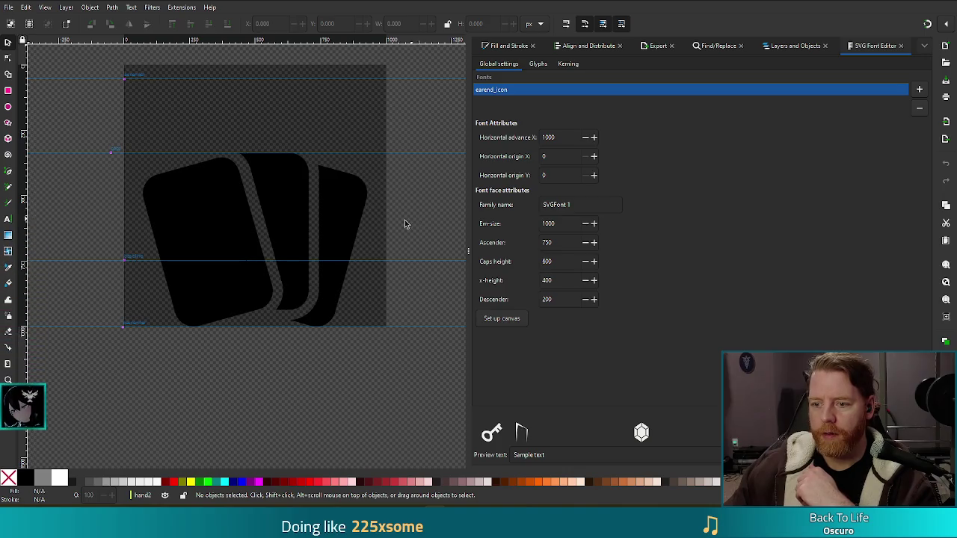
Step: Move rect3 out of layer1-8 into hand2, delete the empty layer1-8 group, and reselect rect3
{"action": "left_click", "coordinate": [795, 45]}
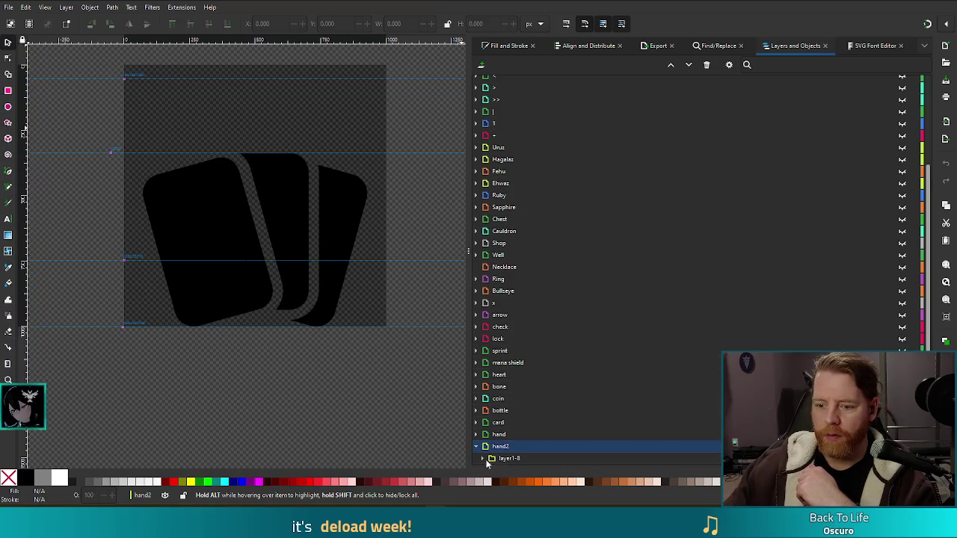
{"action": "left_click", "coordinate": [482, 460]}
{"action": "left_click", "coordinate": [512, 458]}
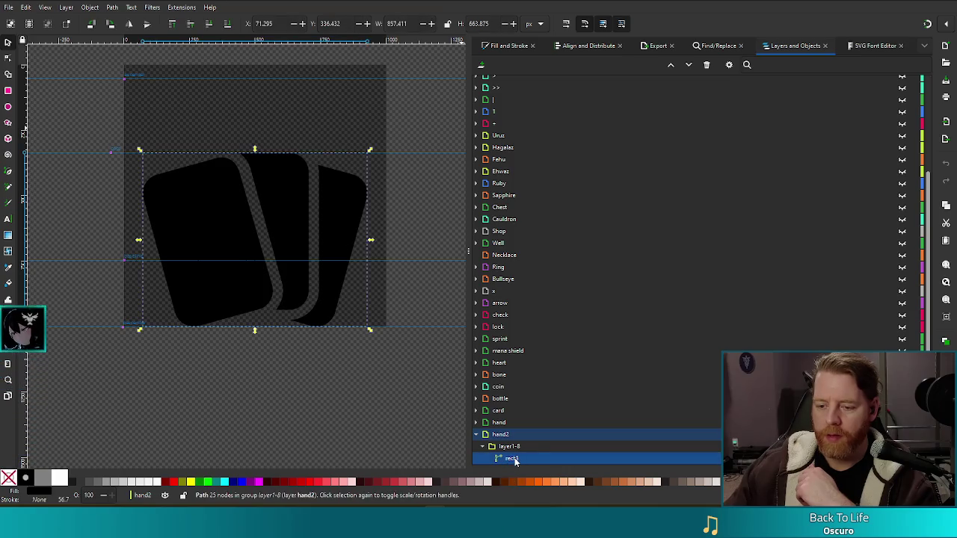
{"action": "left_click_drag", "start_coordinate": [510, 446], "coordinate": [503, 441]}
{"action": "left_click", "coordinate": [523, 460]}
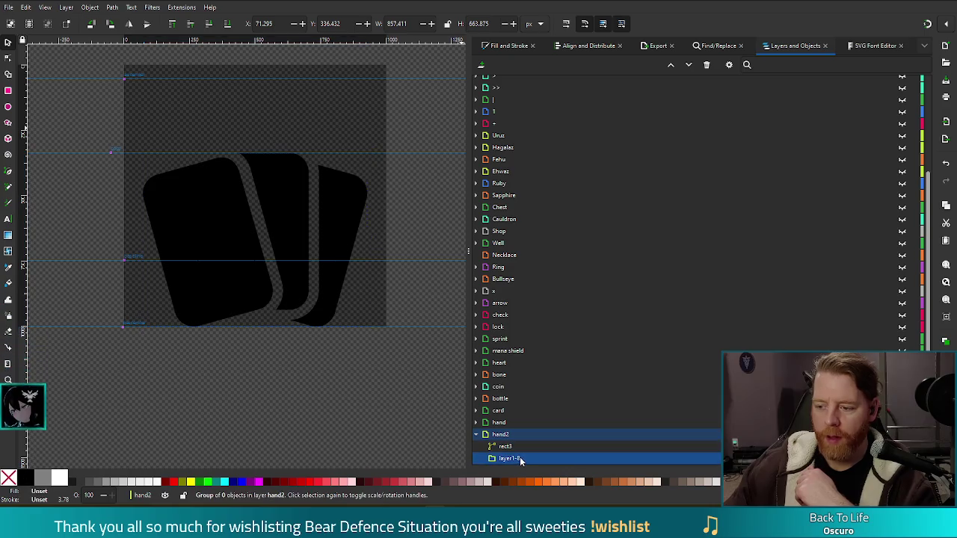
{"action": "right_click", "coordinate": [521, 461]}
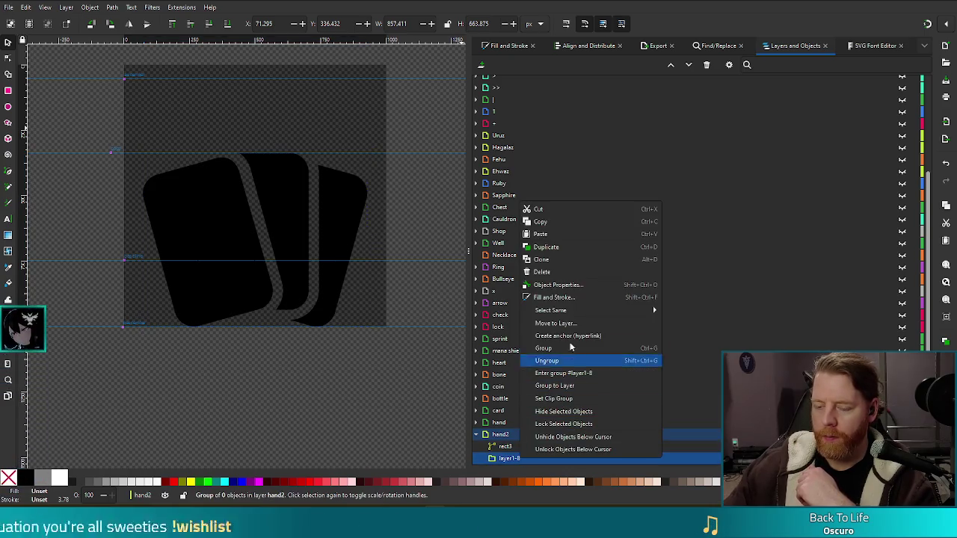
{"action": "left_click", "coordinate": [544, 274]}
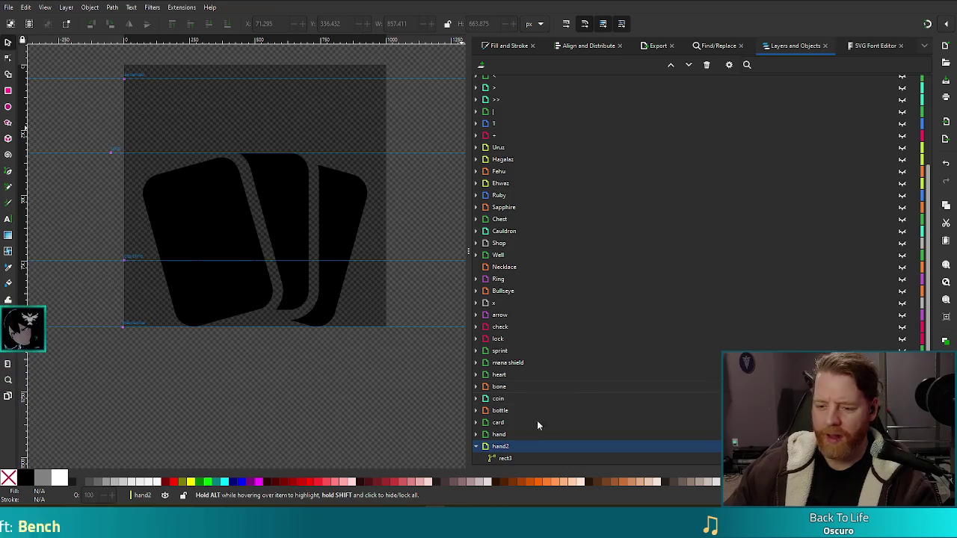
{"action": "left_click", "coordinate": [507, 459]}
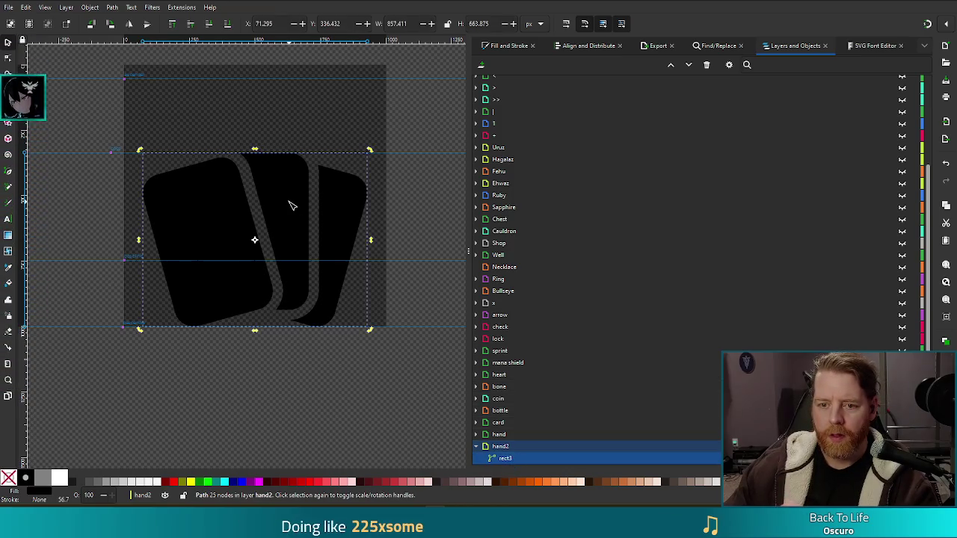
Step: Assign the selected rect3 path's curves to glyph k using Get curves in the Glyphs list
{"action": "key", "text": "n"}
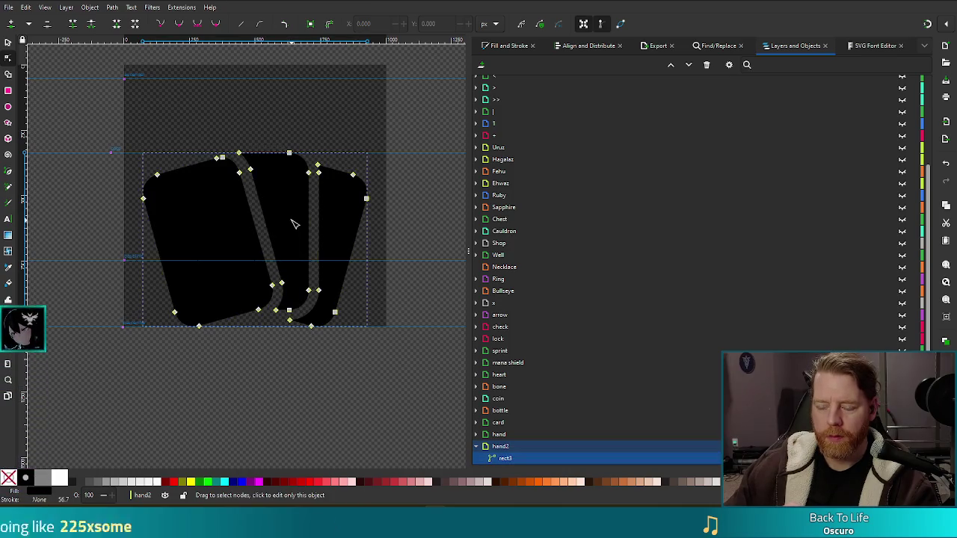
{"action": "scroll", "coordinate": [817, 101], "scroll_direction": "up", "scroll_amount": 3}
{"action": "left_click", "coordinate": [877, 47]}
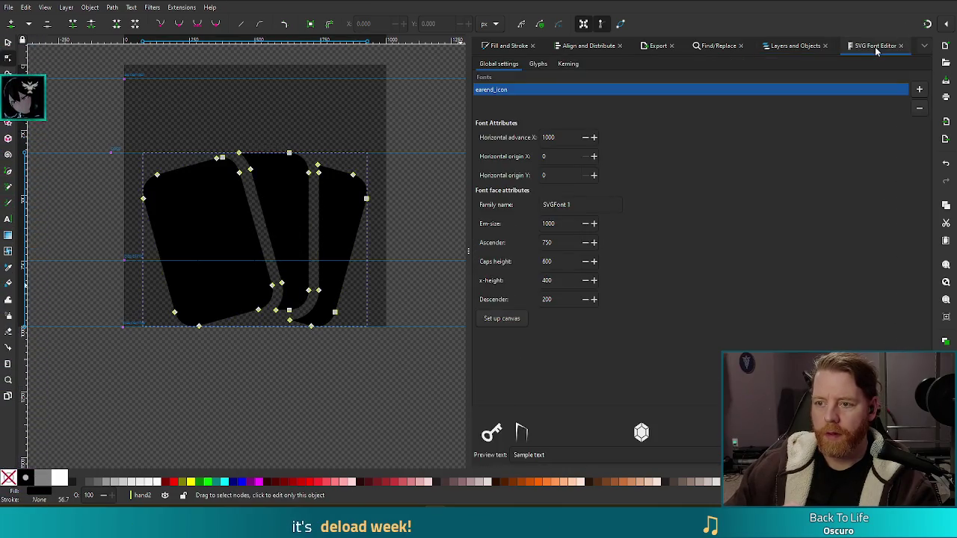
{"action": "left_click", "coordinate": [538, 64]}
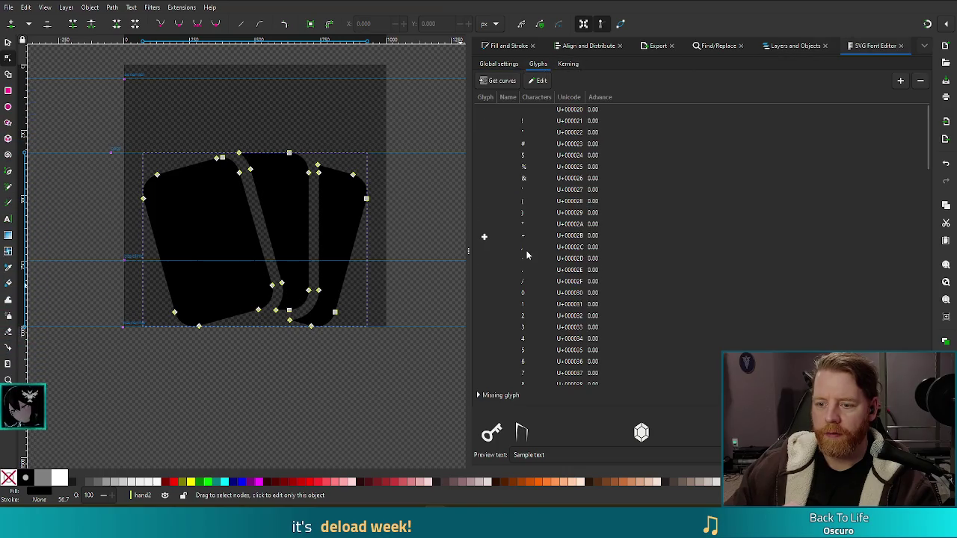
{"action": "scroll", "coordinate": [526, 255], "scroll_direction": "down", "scroll_amount": 5}
{"action": "scroll", "coordinate": [526, 256], "scroll_direction": "down", "scroll_amount": 2}
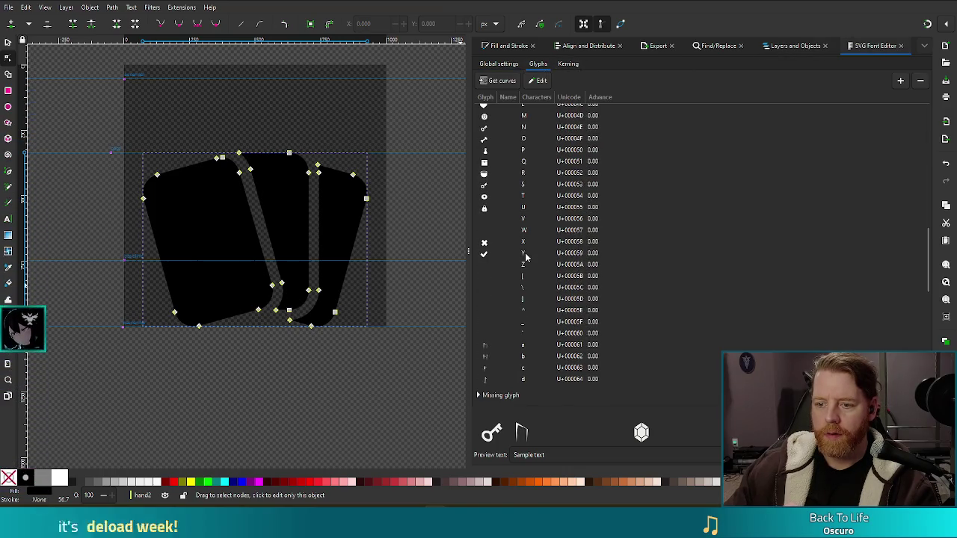
{"action": "scroll", "coordinate": [496, 298], "scroll_direction": "down", "scroll_amount": 8}
{"action": "left_click", "coordinate": [494, 289]}
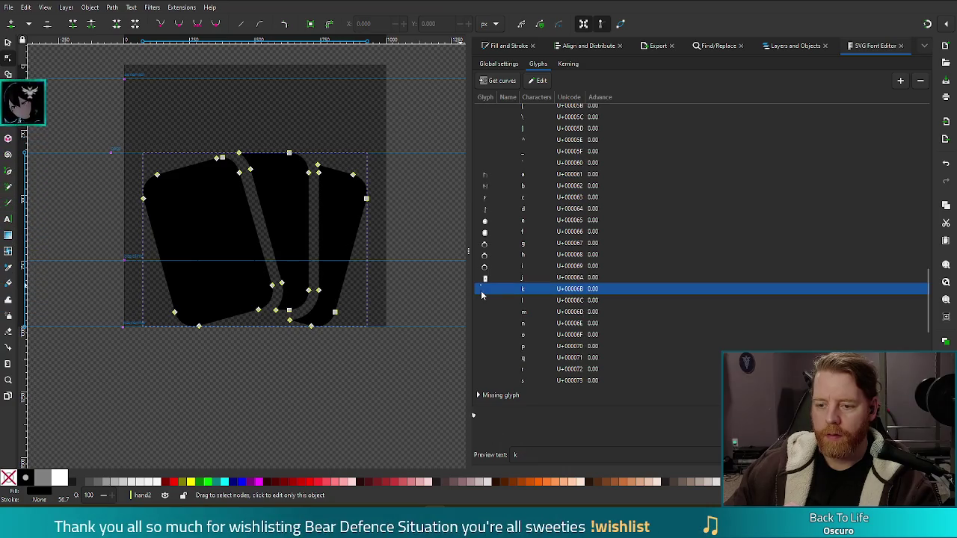
{"action": "left_click", "coordinate": [499, 81]}
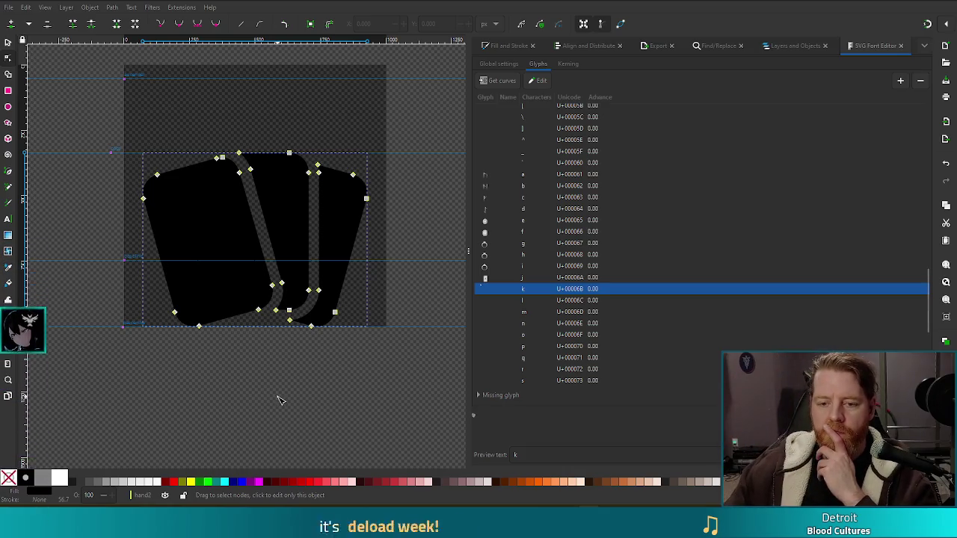
Step: Toggle the hand2 and hand visibility so the outlined cards show, and select path25
{"action": "left_click", "coordinate": [791, 45]}
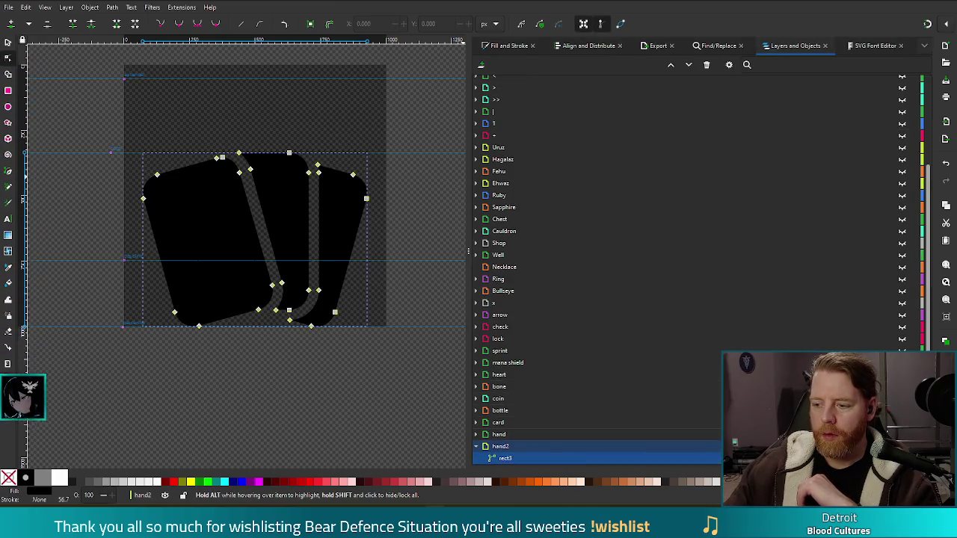
{"action": "left_click", "coordinate": [902, 446]}
{"action": "left_click", "coordinate": [902, 446]}
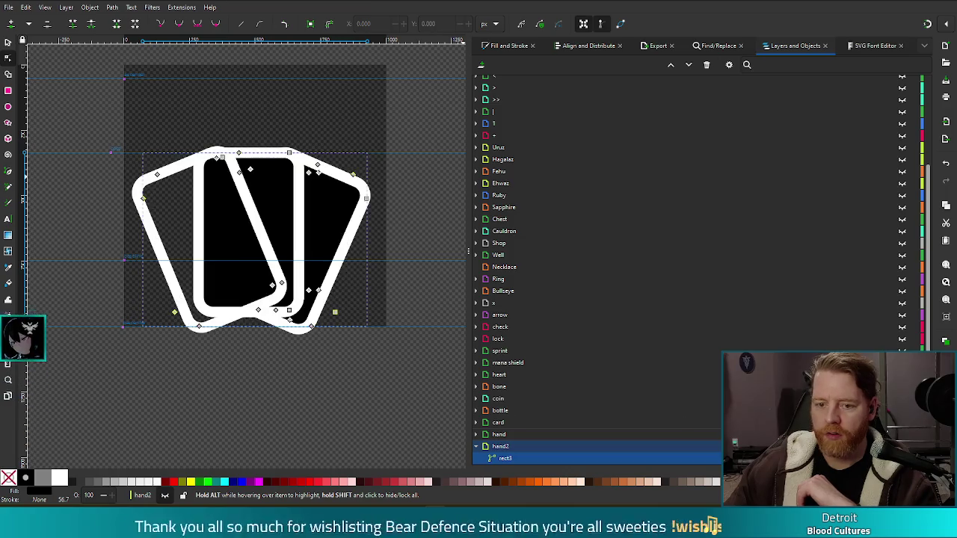
{"action": "left_click", "coordinate": [251, 215]}
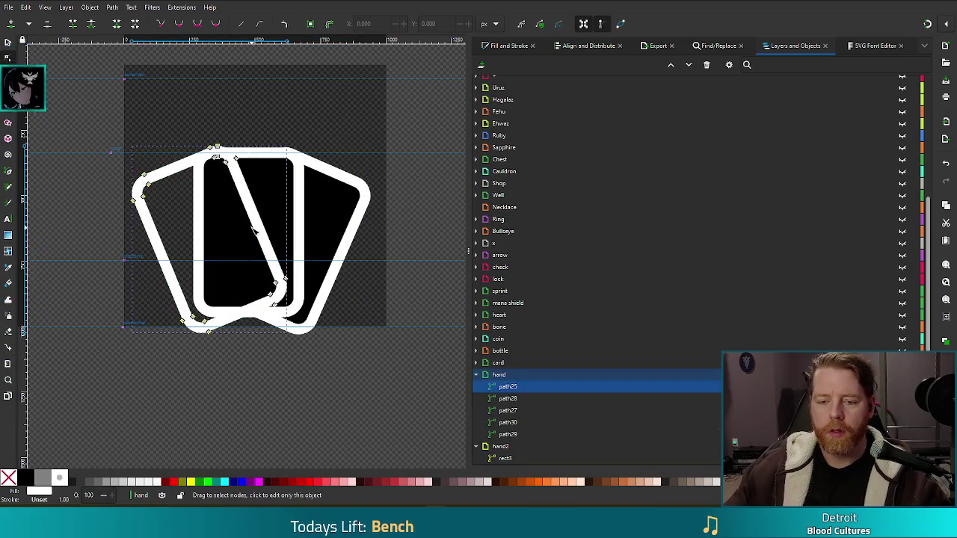
{"action": "left_click", "coordinate": [801, 51]}
{"action": "left_click", "coordinate": [872, 48]}
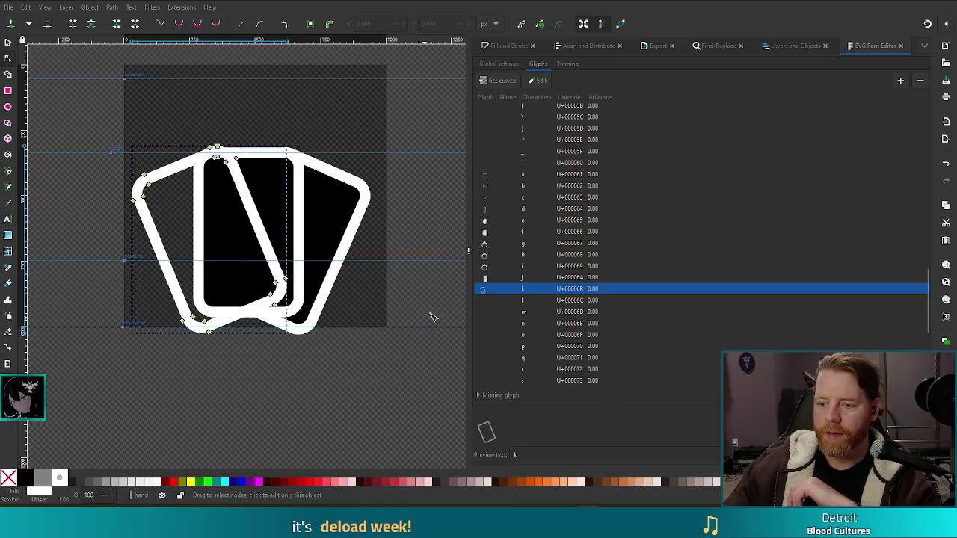
{"action": "left_click", "coordinate": [794, 46]}
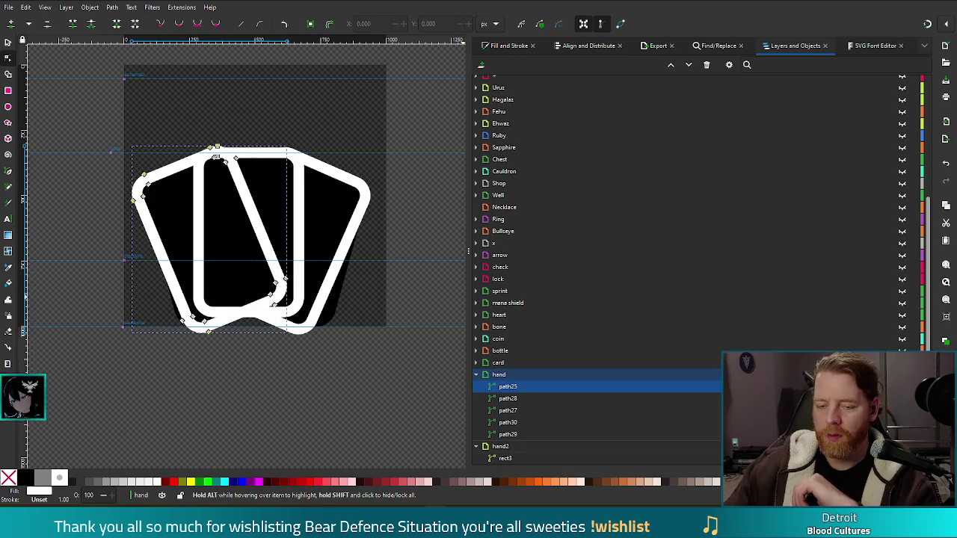
Step: Deselect, undo to hide the hand group again, and select rect3 in hand2
{"action": "left_click", "coordinate": [229, 354]}
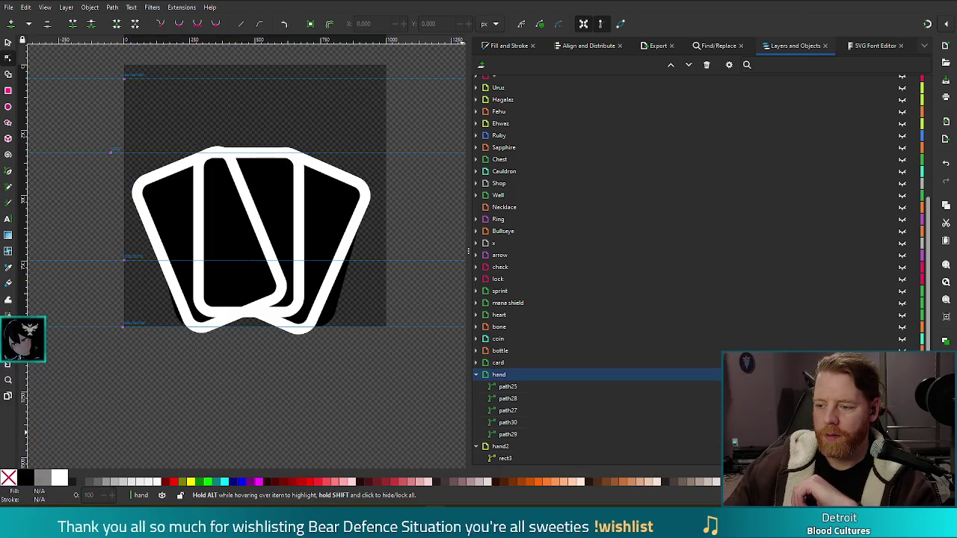
{"action": "key", "text": "ctrl+z"}
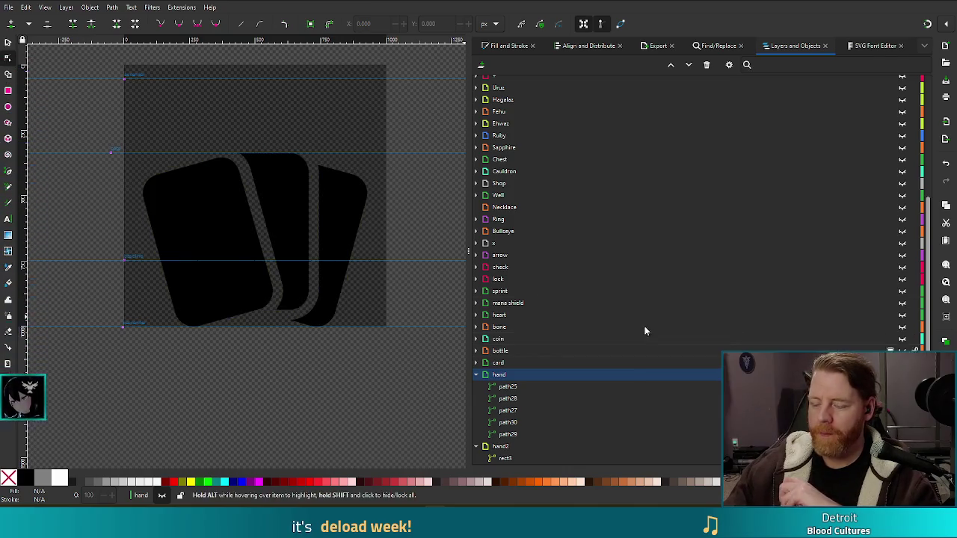
{"action": "left_click", "coordinate": [511, 456]}
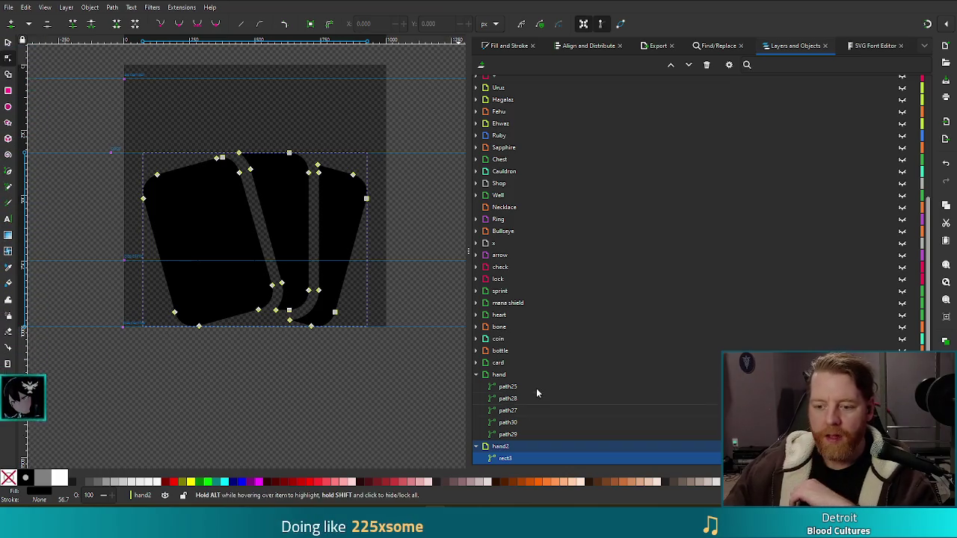
Step: Paste the thick white stroke style onto the hand group's cards and remove the left card's black fill
{"action": "left_click", "coordinate": [505, 380]}
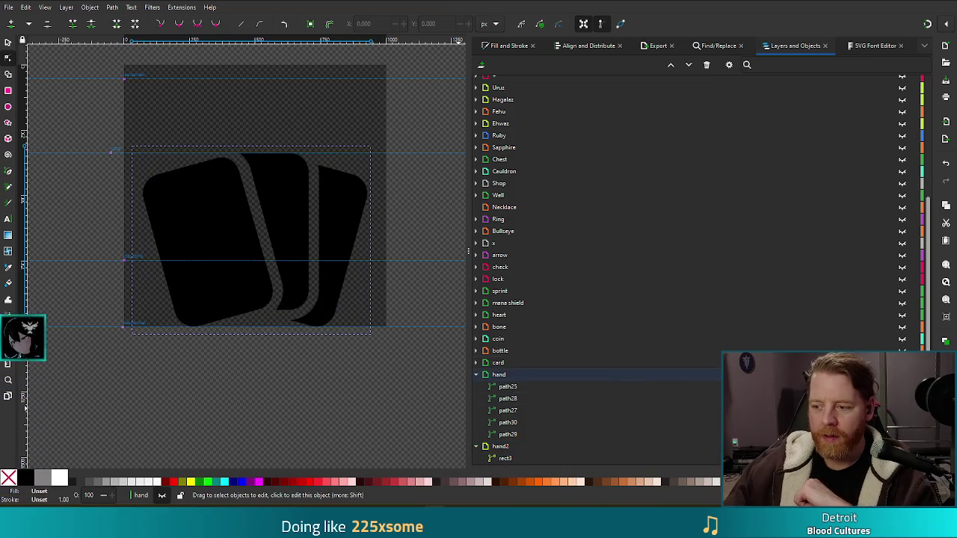
{"action": "key", "text": "ctrl+shift+v"}
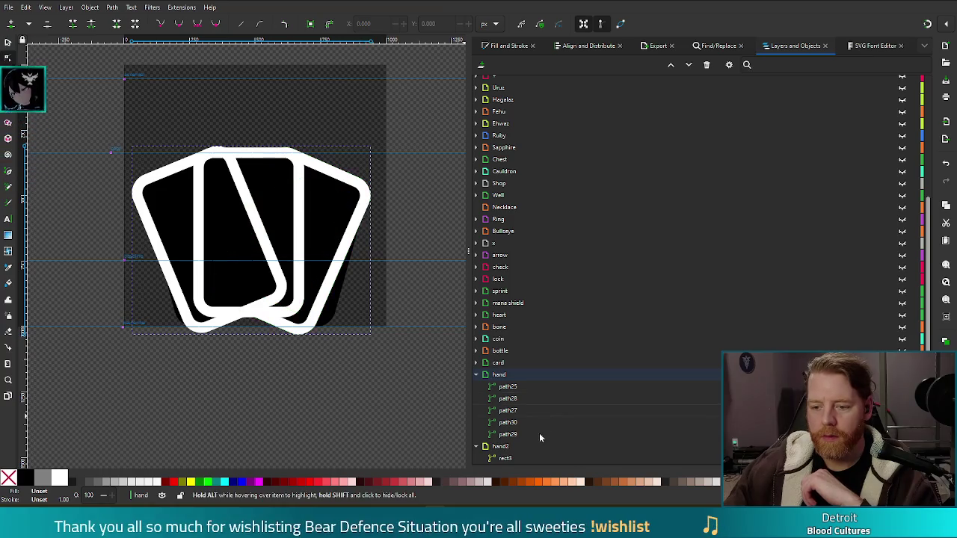
{"action": "left_click", "coordinate": [902, 410]}
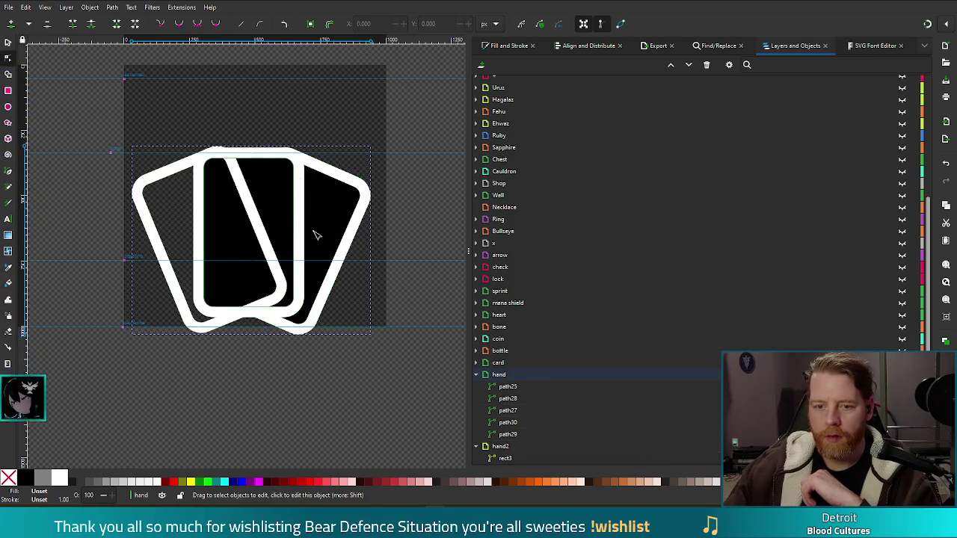
{"action": "left_click", "coordinate": [189, 161]}
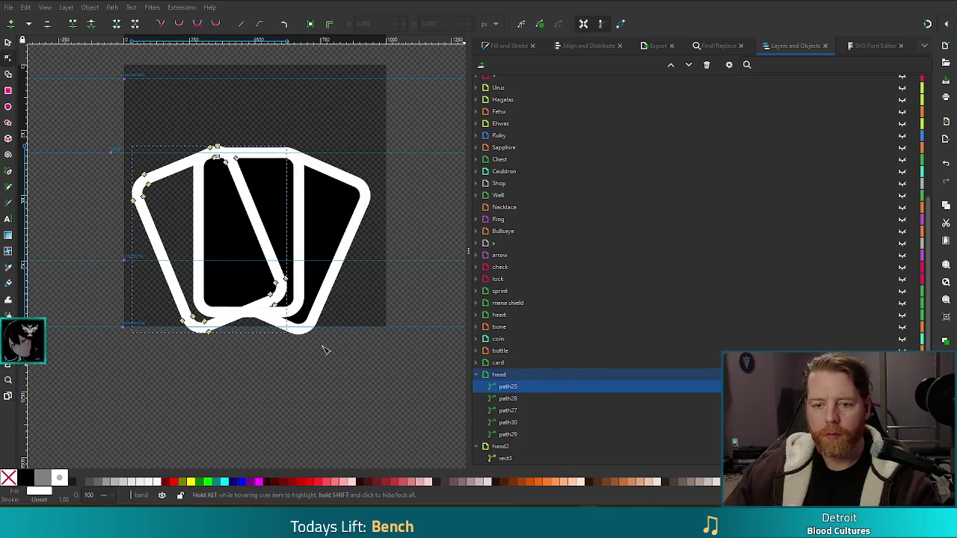
Step: Delete all the old card paths from the hand layer
{"action": "key", "text": "s"}
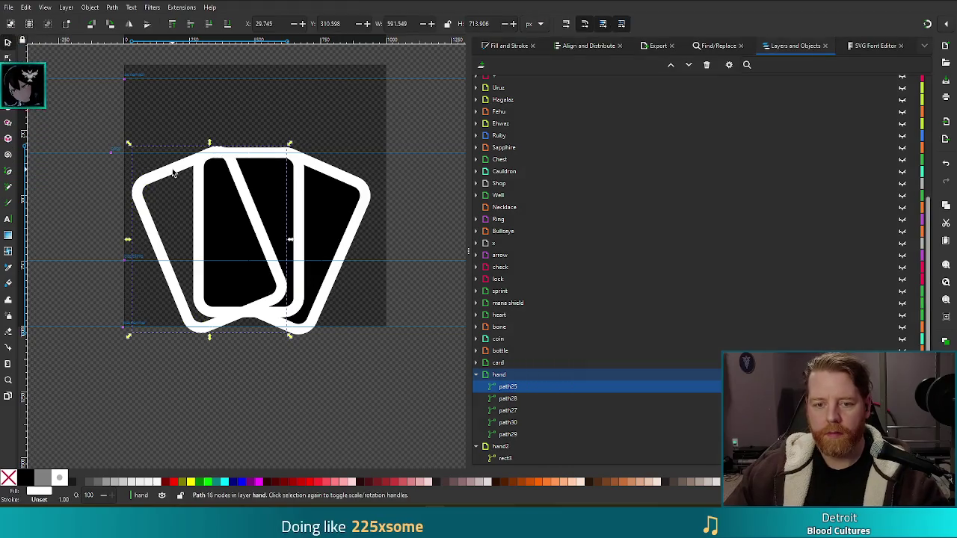
{"action": "left_click", "coordinate": [179, 176]}
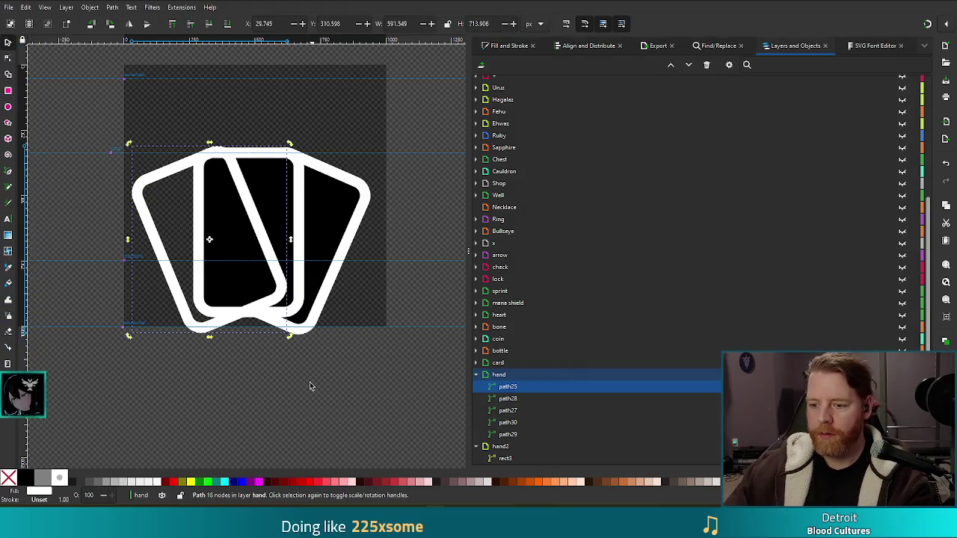
{"action": "key", "text": "Delete"}
{"action": "left_click", "coordinate": [247, 170]}
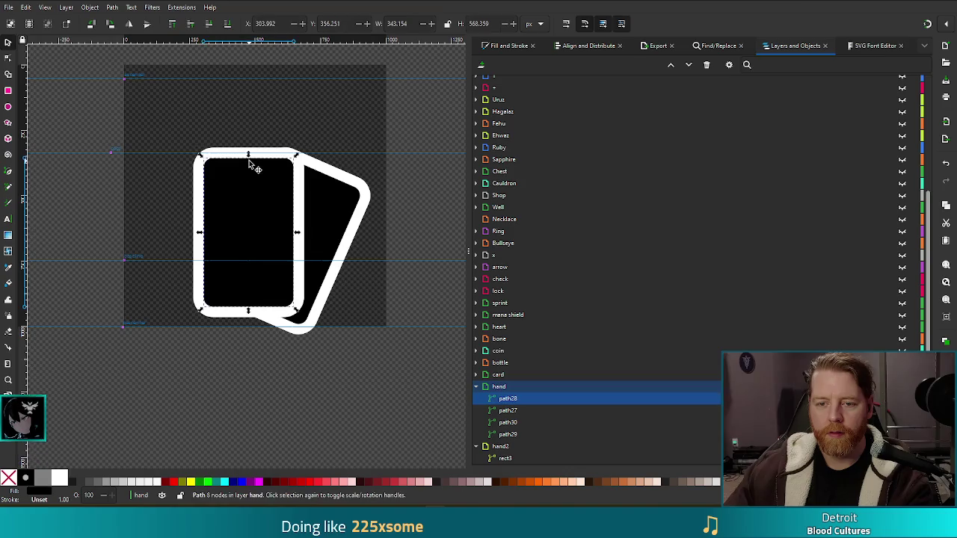
{"action": "left_click", "coordinate": [329, 258]}
{"action": "key", "text": "Delete"}
{"action": "key", "text": "Delete"}
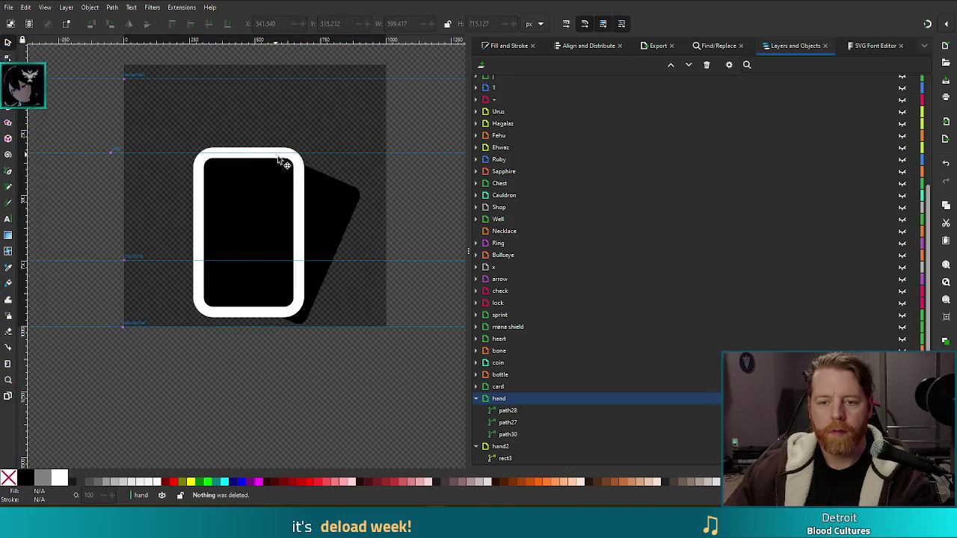
{"action": "left_click", "coordinate": [299, 176]}
{"action": "key", "text": "Delete"}
{"action": "left_click", "coordinate": [299, 191]}
{"action": "key", "text": "Delete"}
{"action": "left_click", "coordinate": [288, 198]}
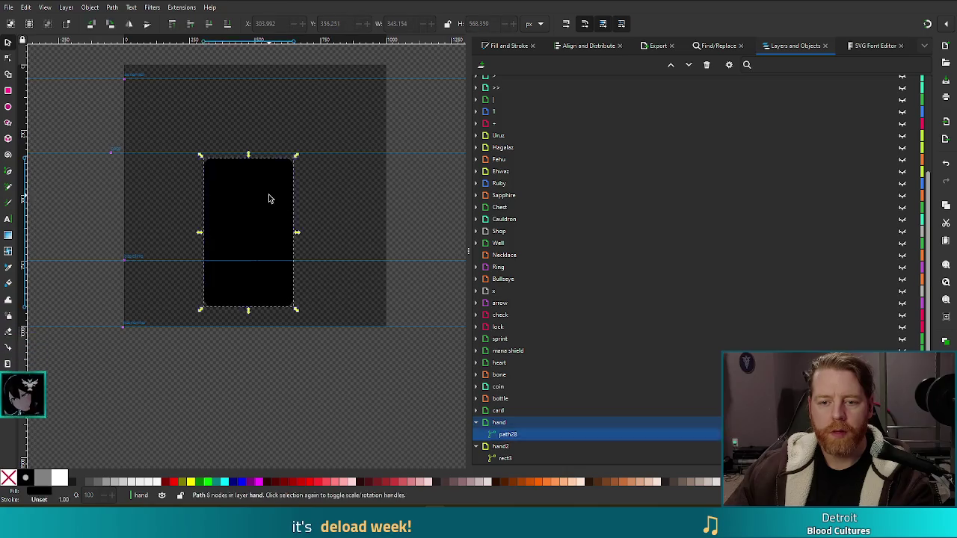
{"action": "key", "text": "Delete"}
Step: Draw a new rounded card rectangle and enlarge it from its top-left corner
{"action": "key", "text": "r"}
{"action": "mouse_move", "coordinate": [185, 159]}
{"action": "left_mouse_down"}
{"action": "mouse_move", "coordinate": [287, 295]}
{"action": "mouse_move", "coordinate": [283, 320]}
{"action": "mouse_move", "coordinate": [293, 325]}
{"action": "left_mouse_up"}
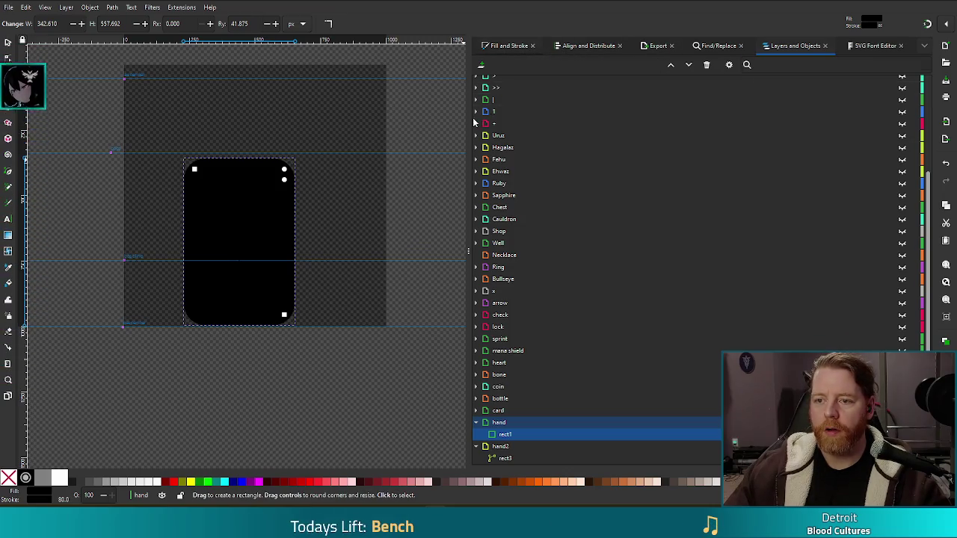
{"action": "left_click", "coordinate": [508, 46]}
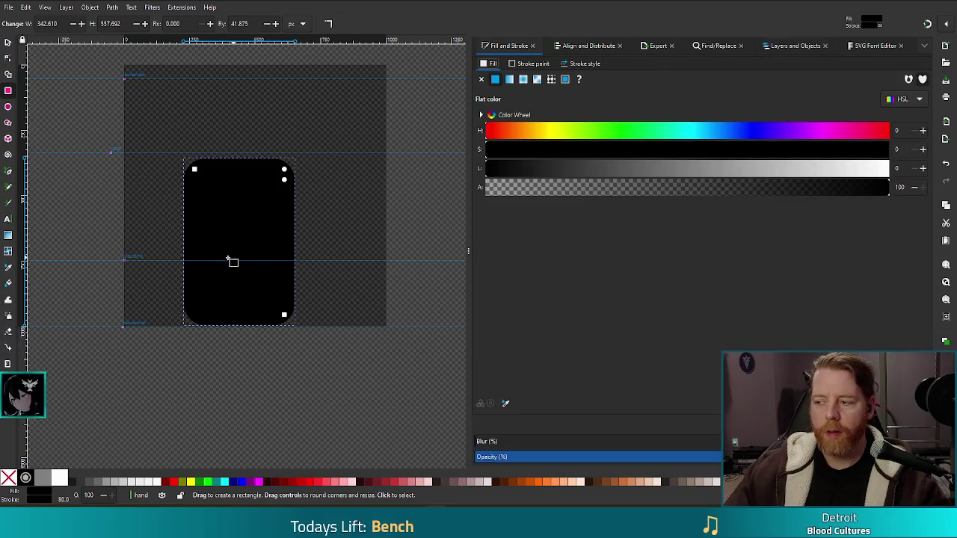
{"action": "key", "text": "s"}
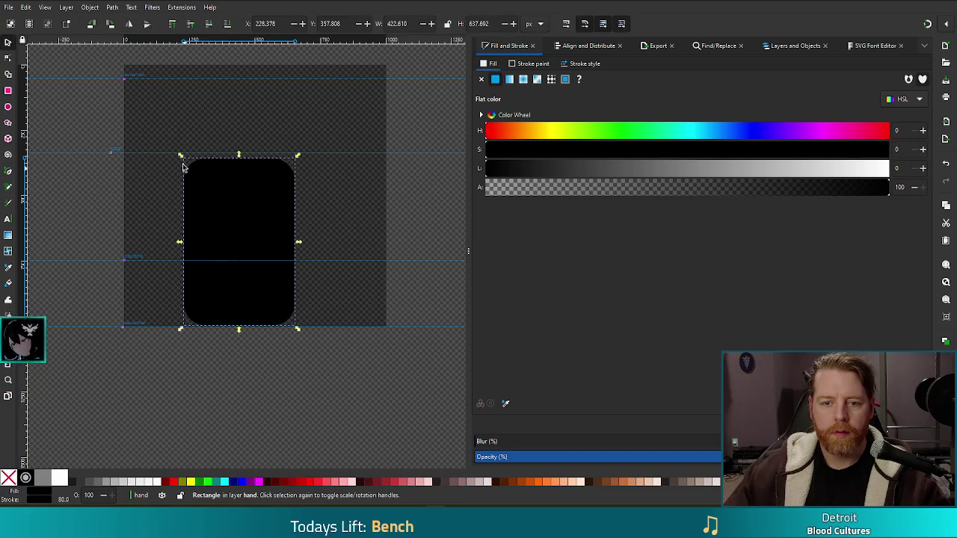
{"action": "left_click_drag", "start_coordinate": [180, 156], "coordinate": [171, 152]}
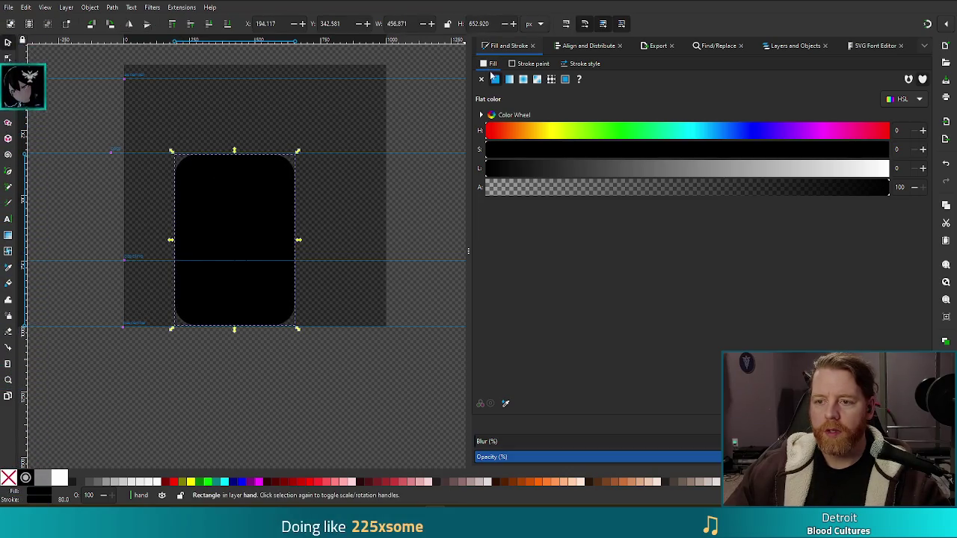
Step: Give the card a white fill and a 140 px stroke, nudging it into place
{"action": "left_click_drag", "start_coordinate": [707, 170], "coordinate": [892, 169]}
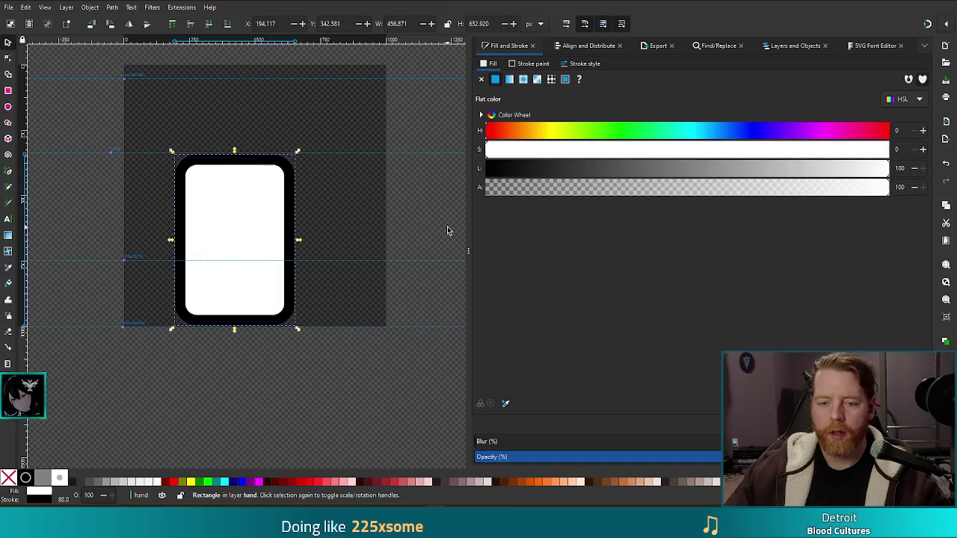
{"action": "left_click", "coordinate": [531, 63]}
{"action": "left_click", "coordinate": [584, 64]}
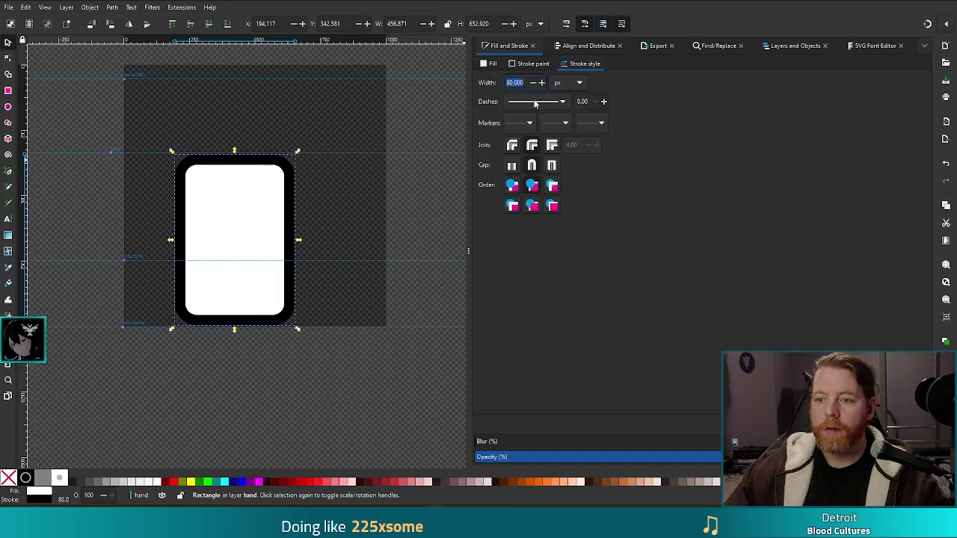
{"action": "key", "text": "BackSpace"}
{"action": "type", "text": "10"}
{"action": "key", "text": "Return"}
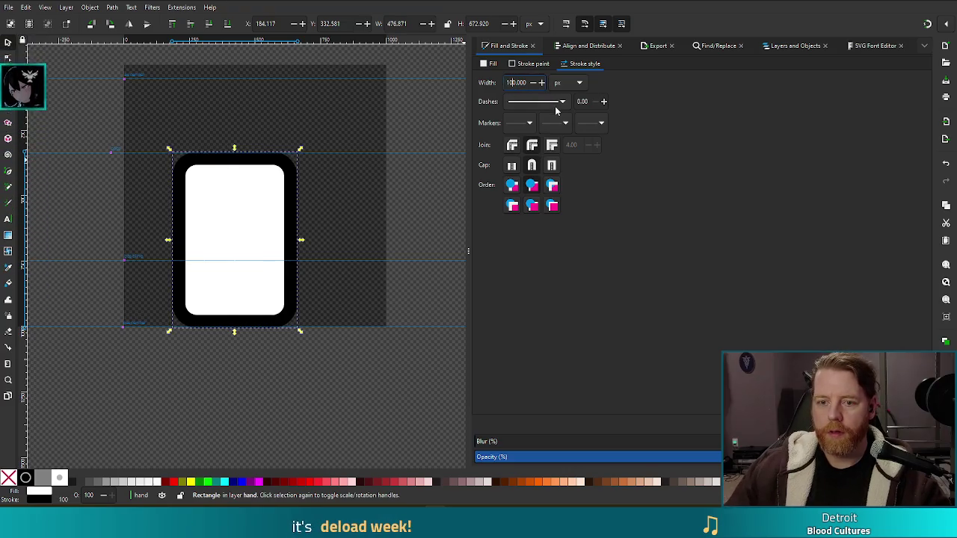
{"action": "left_click_drag", "start_coordinate": [239, 226], "coordinate": [259, 226]}
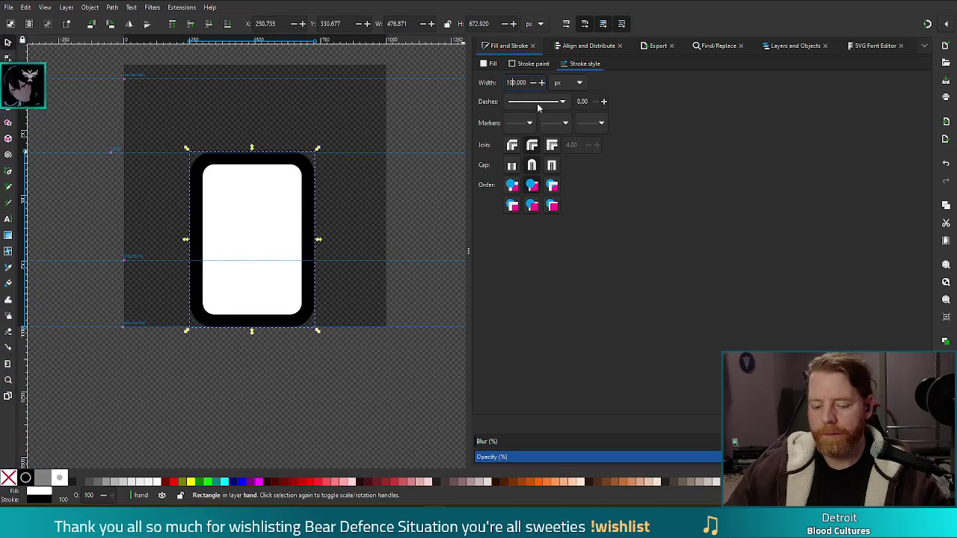
{"action": "key", "text": "Delete"}
{"action": "type", "text": "4"}
{"action": "key", "text": "Return"}
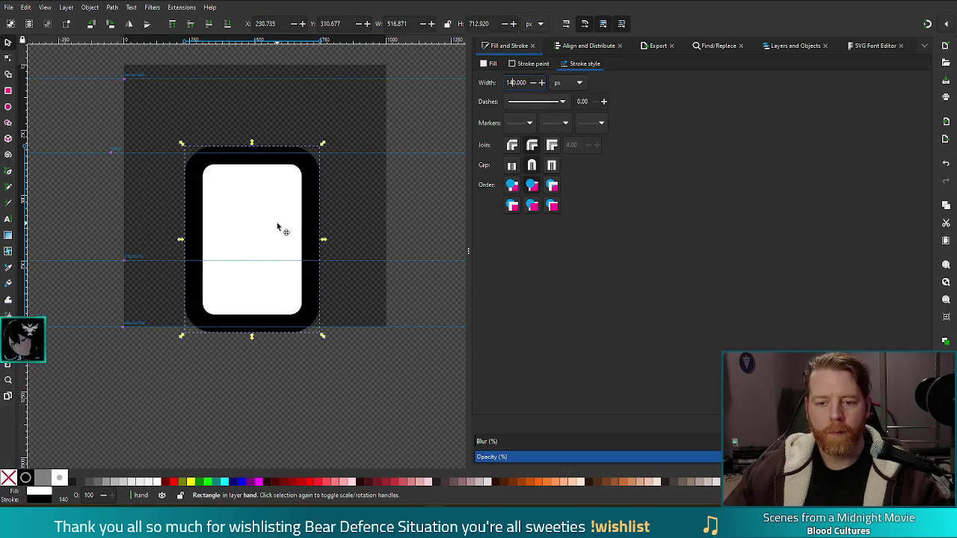
{"action": "left_click_drag", "start_coordinate": [278, 226], "coordinate": [268, 223]}
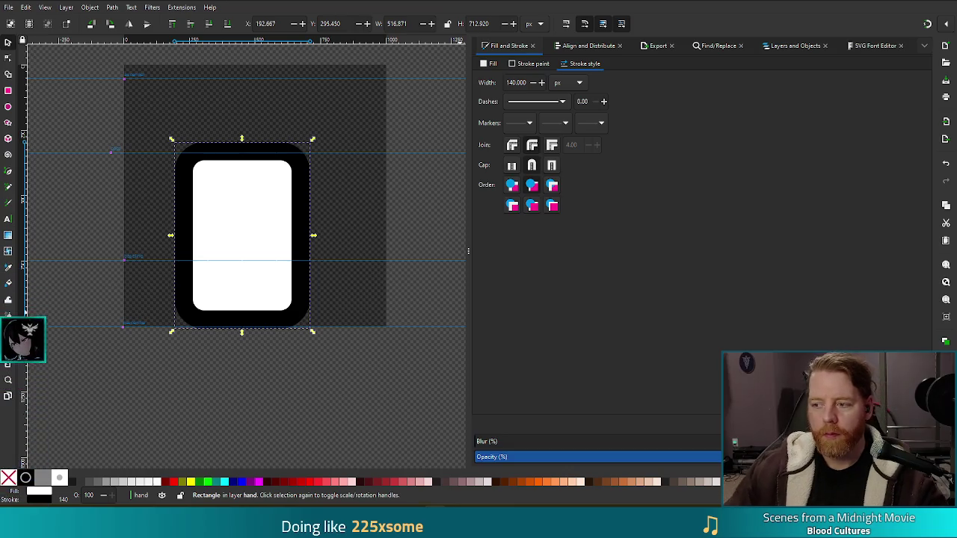
Step: Duplicate the card, overlap it on the original's left side and tilt it slightly
{"action": "key", "text": "ctrl+d"}
{"action": "mouse_move", "coordinate": [256, 215]}
{"action": "left_mouse_down"}
{"action": "mouse_move", "coordinate": [348, 251]}
{"action": "mouse_move", "coordinate": [206, 234]}
{"action": "left_mouse_up"}
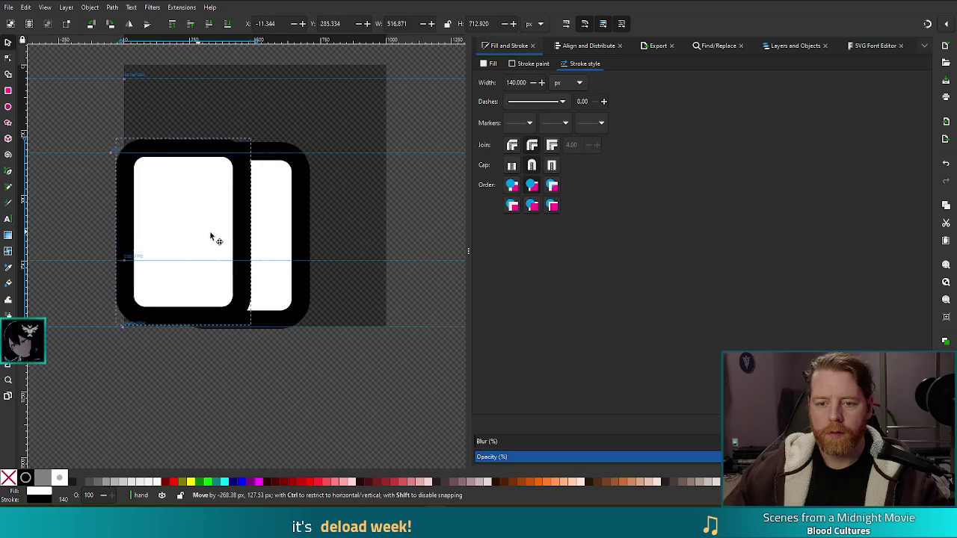
{"action": "mouse_move", "coordinate": [207, 233]}
{"action": "left_mouse_down"}
{"action": "mouse_move", "coordinate": [177, 231]}
{"action": "mouse_move", "coordinate": [213, 225]}
{"action": "left_mouse_up"}
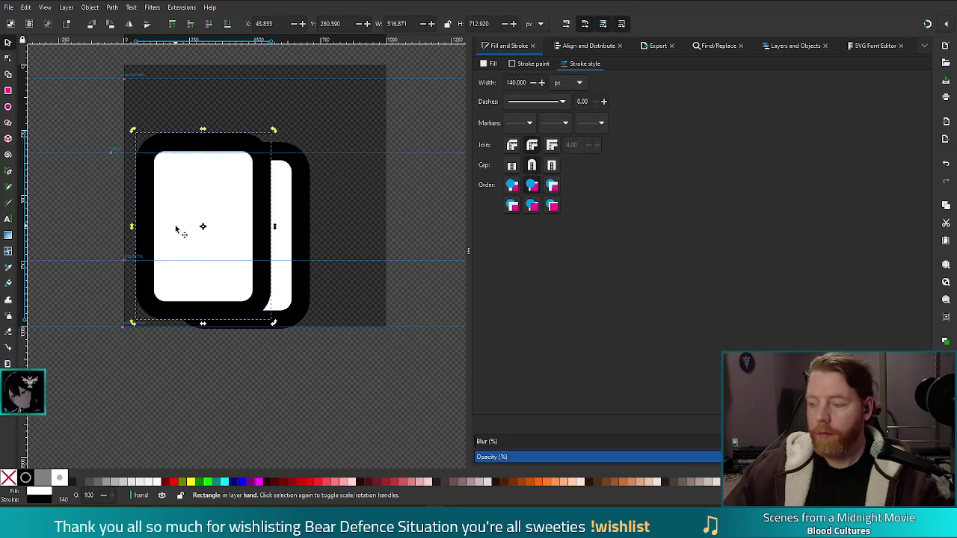
{"action": "left_click", "coordinate": [205, 276]}
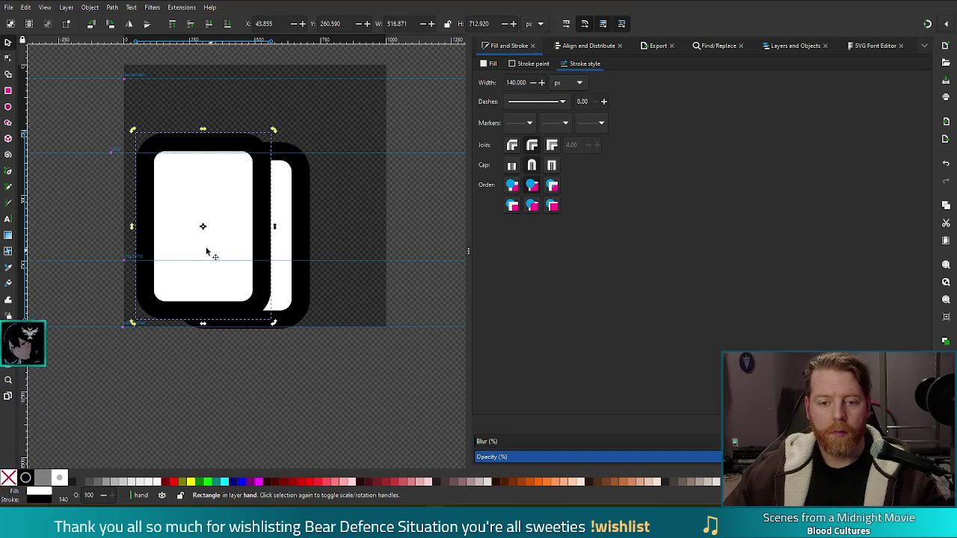
{"action": "left_click_drag", "start_coordinate": [274, 130], "coordinate": [229, 118]}
{"action": "left_click_drag", "start_coordinate": [219, 193], "coordinate": [219, 212]}
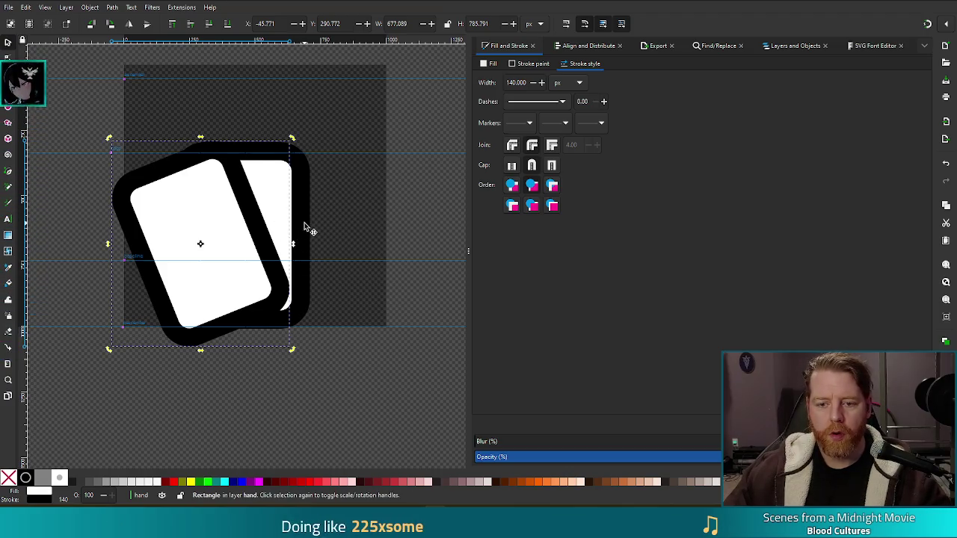
Step: Paste a third card, tilt it about 35 degrees and send it behind the others
{"action": "key", "text": "ctrl+v"}
{"action": "left_click", "coordinate": [366, 142]}
{"action": "mouse_move", "coordinate": [396, 118]}
{"action": "left_mouse_down"}
{"action": "mouse_move", "coordinate": [405, 234]}
{"action": "mouse_move", "coordinate": [314, 224]}
{"action": "mouse_move", "coordinate": [347, 238]}
{"action": "left_mouse_up"}
{"action": "left_click", "coordinate": [228, 23]}
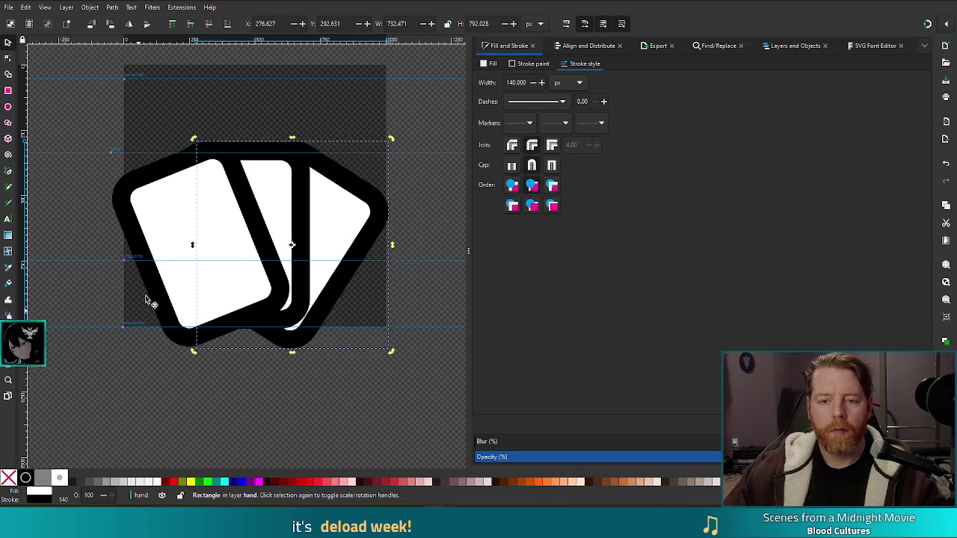
{"action": "left_click", "coordinate": [170, 215]}
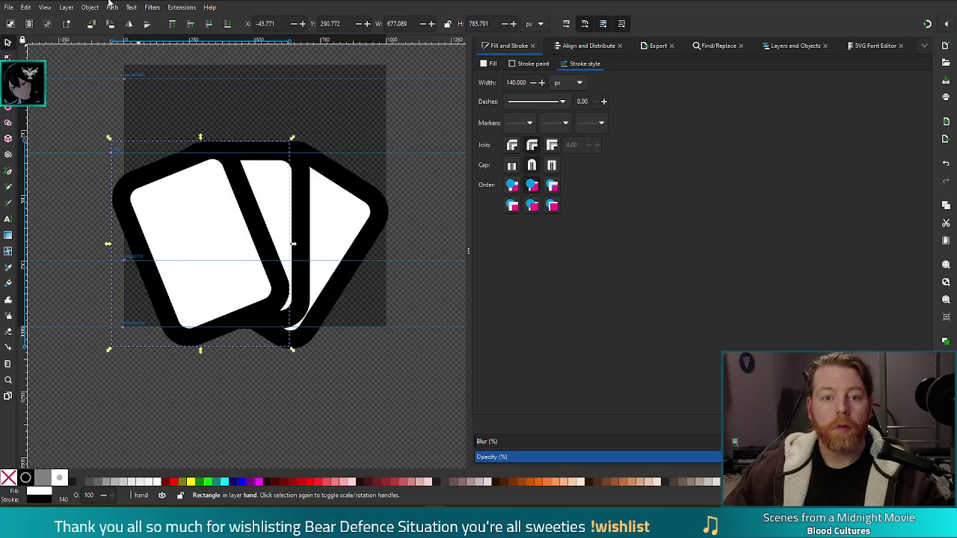
Step: Apply Path menu operations to the front card's stroke and the left and middle cards
{"action": "left_click", "coordinate": [112, 7]}
{"action": "left_click", "coordinate": [120, 32]}
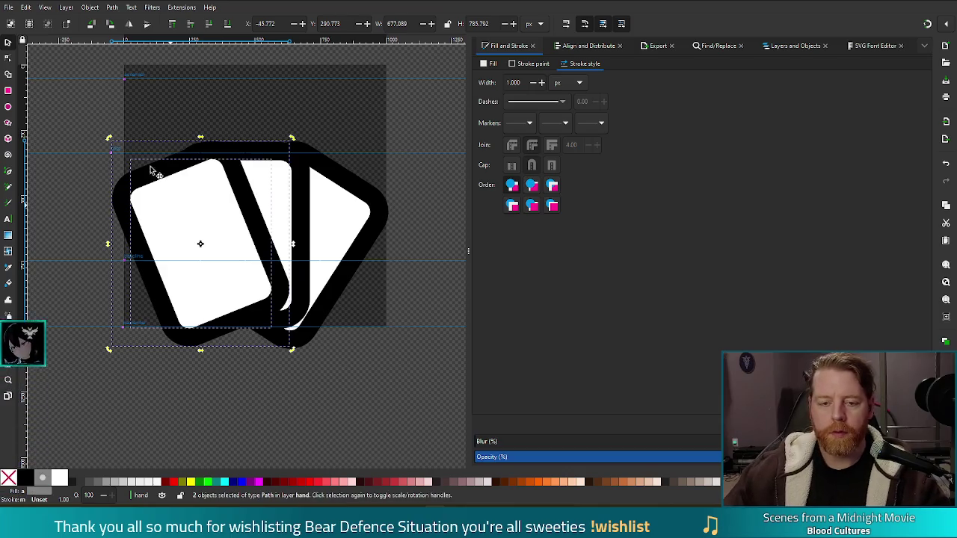
{"action": "key", "text": "Escape"}
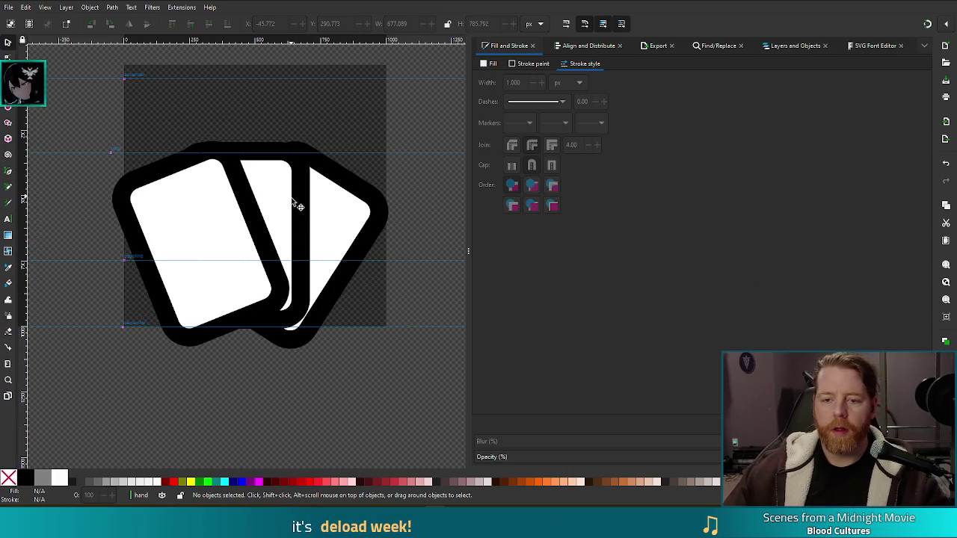
{"action": "left_click", "coordinate": [190, 209]}
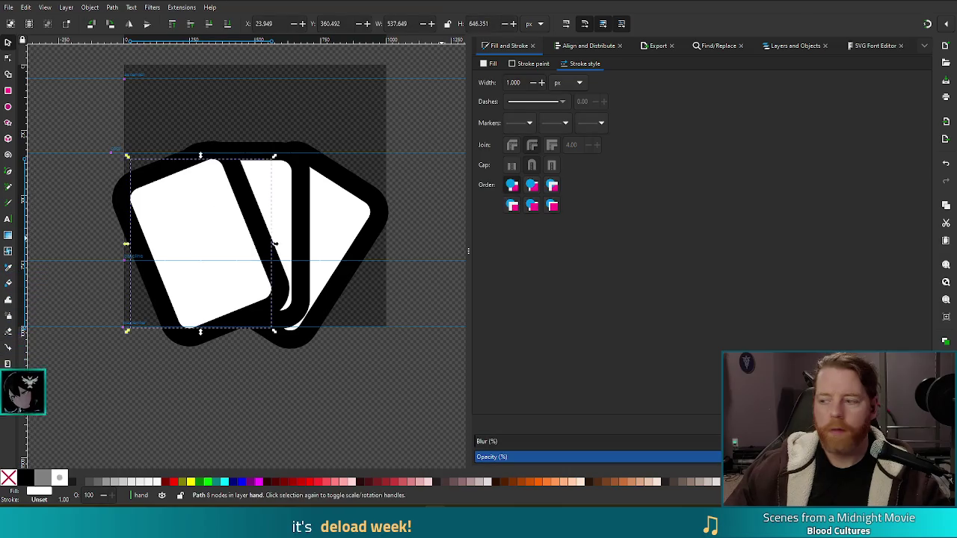
{"action": "left_click", "coordinate": [306, 188]}
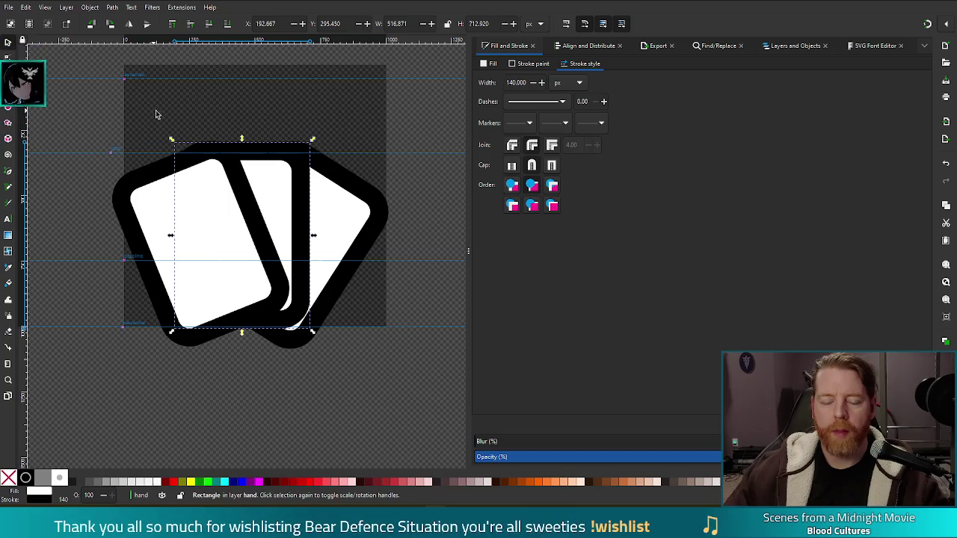
{"action": "left_click", "coordinate": [111, 11]}
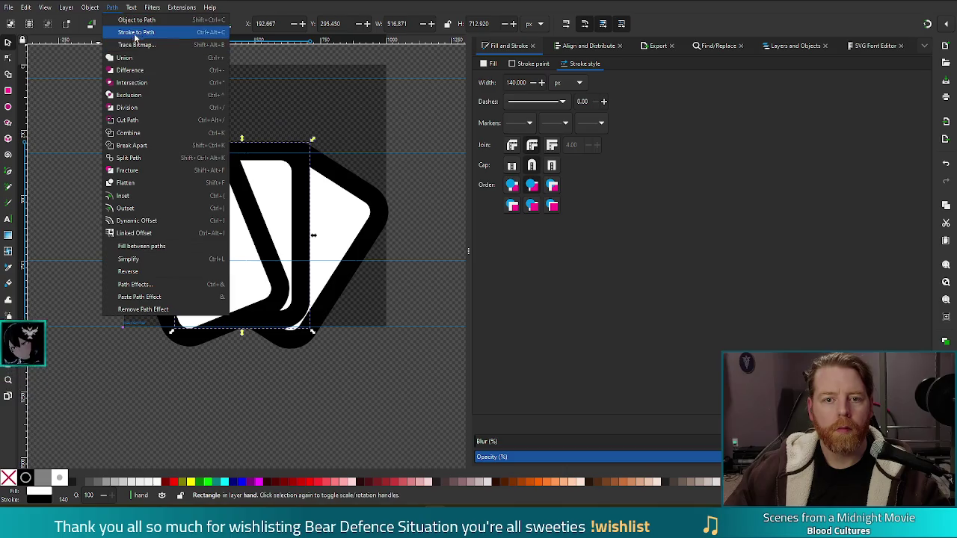
{"action": "left_click", "coordinate": [127, 30]}
{"action": "left_click", "coordinate": [327, 98]}
{"action": "left_click", "coordinate": [345, 198]}
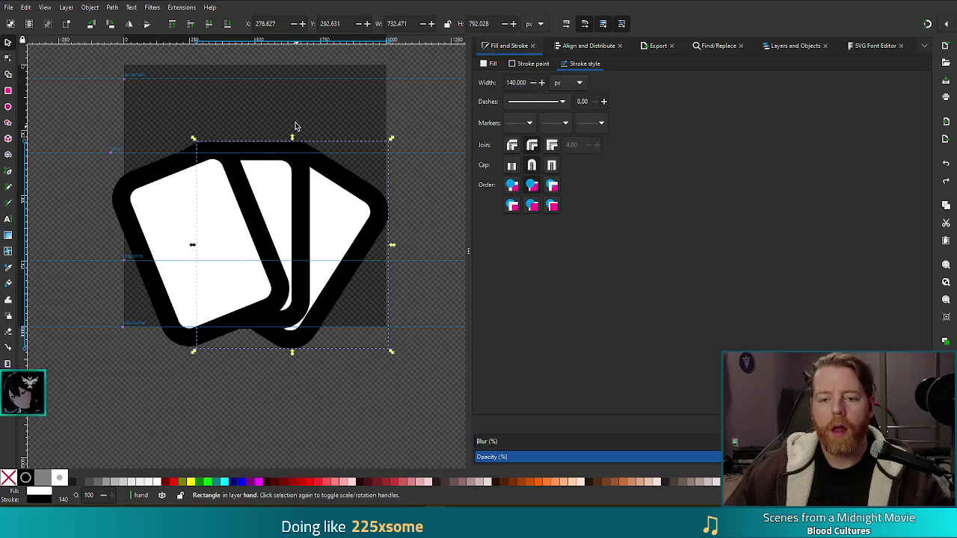
Step: Settle on the front card without its black outline using undo/redo; close the Symbols panel
{"action": "left_click", "coordinate": [269, 109]}
{"action": "left_click", "coordinate": [280, 188]}
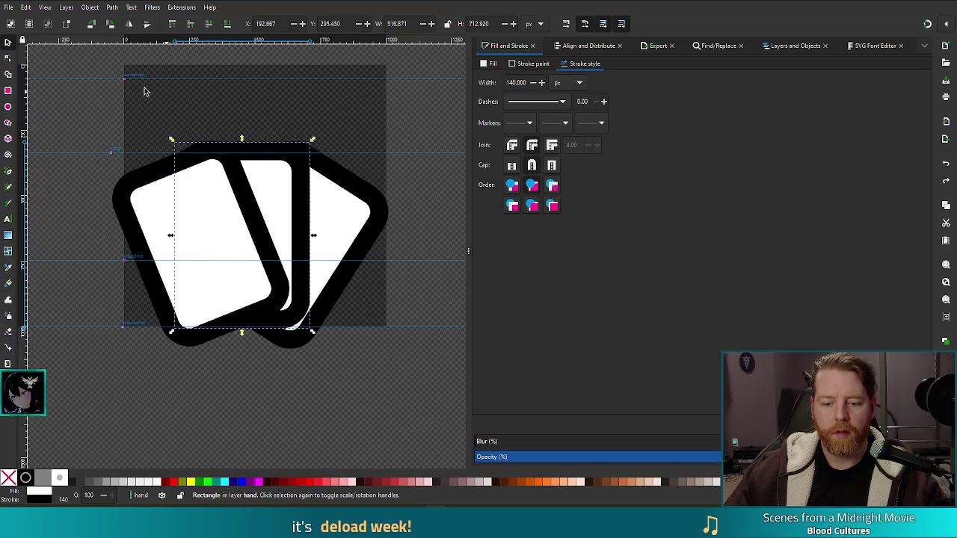
{"action": "left_click", "coordinate": [234, 179], "text": "shift"}
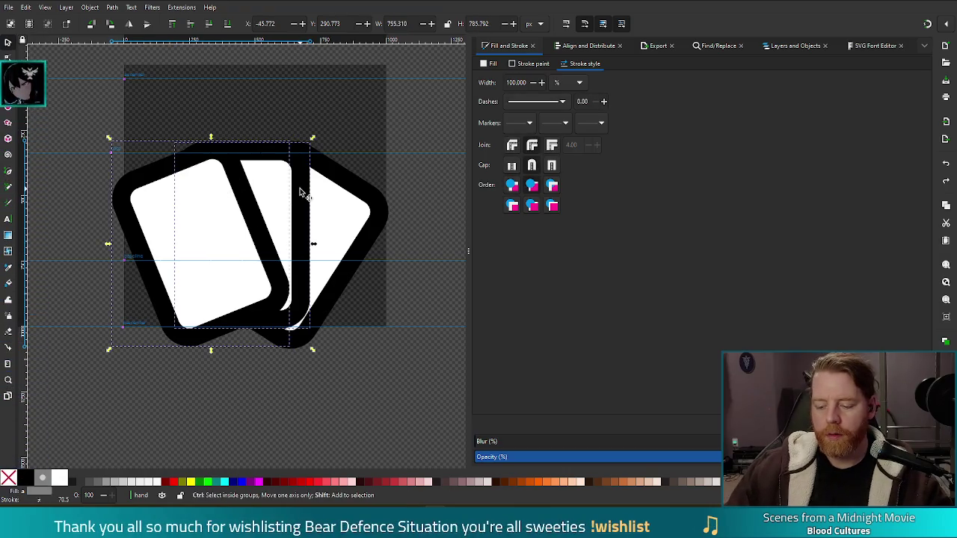
{"action": "left_click", "coordinate": [299, 193]}
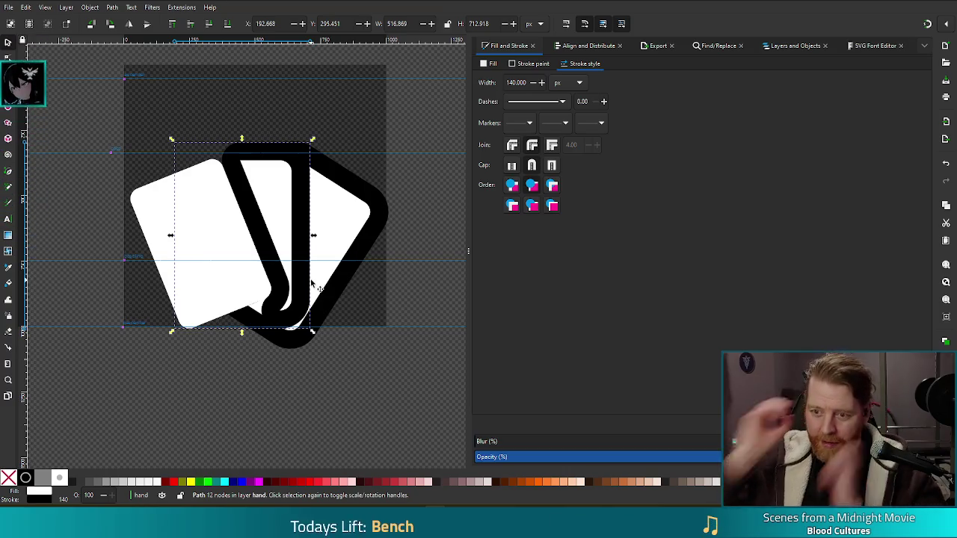
{"action": "key", "text": "ctrl+z"}
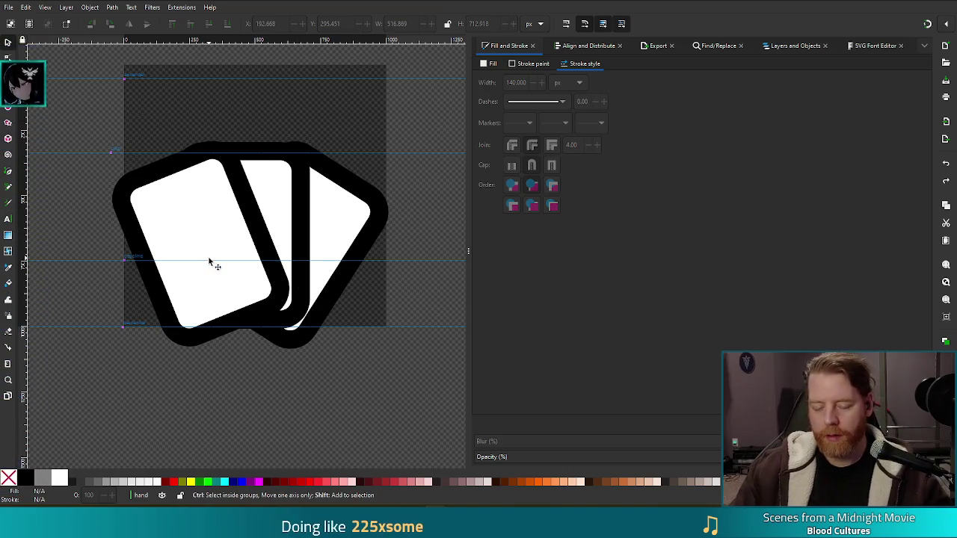
{"action": "key", "text": "ctrl+shift+z"}
{"action": "key", "text": "ctrl+shift+y"}
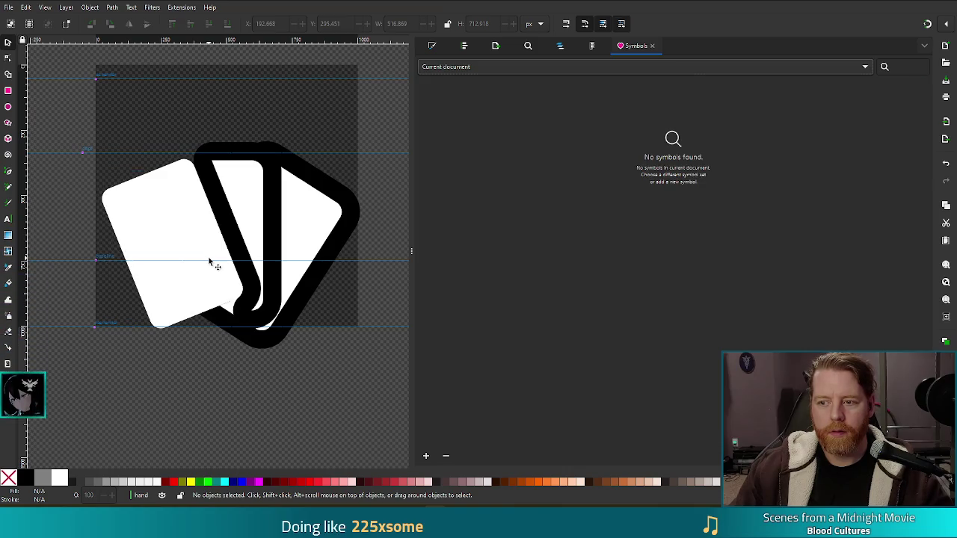
{"action": "left_click", "coordinate": [652, 46]}
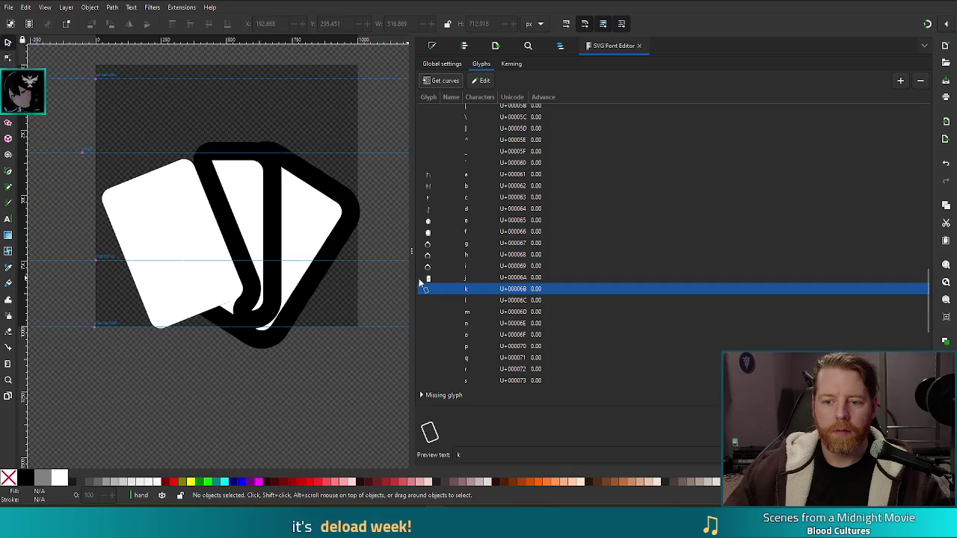
Step: Close the Export panel and narrow the dock twice so the canvas widens
{"action": "left_click_drag", "start_coordinate": [412, 250], "coordinate": [463, 253]}
{"action": "left_click", "coordinate": [288, 190]}
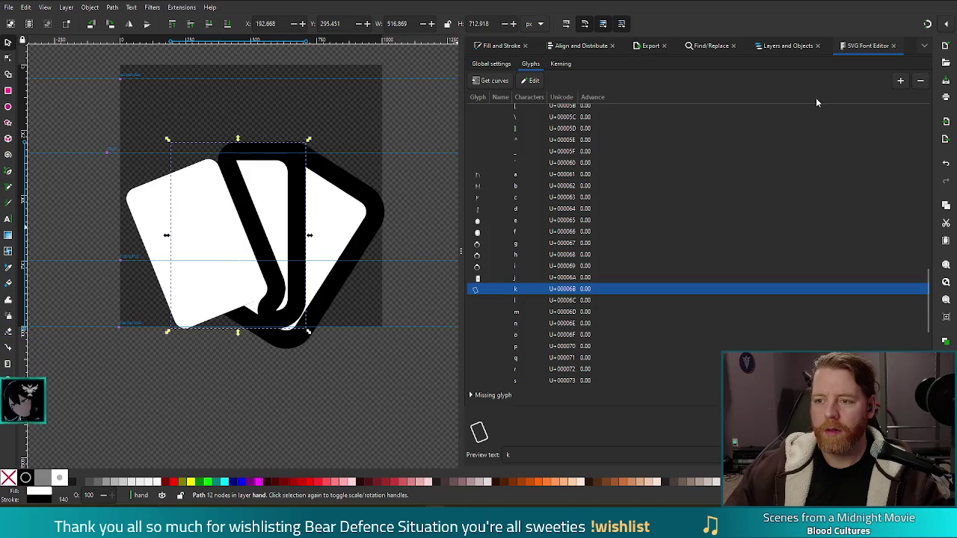
{"action": "left_click", "coordinate": [663, 46]}
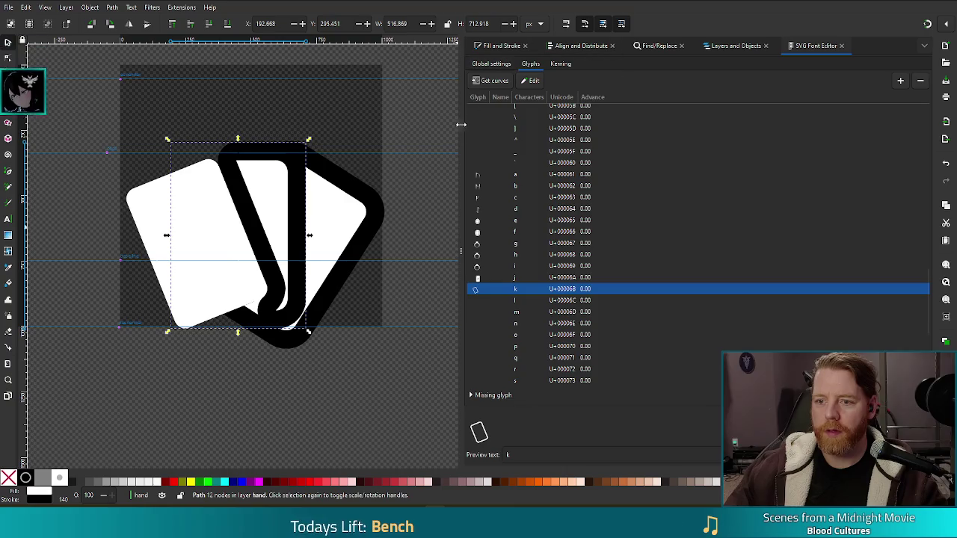
{"action": "left_click_drag", "start_coordinate": [458, 249], "coordinate": [566, 261]}
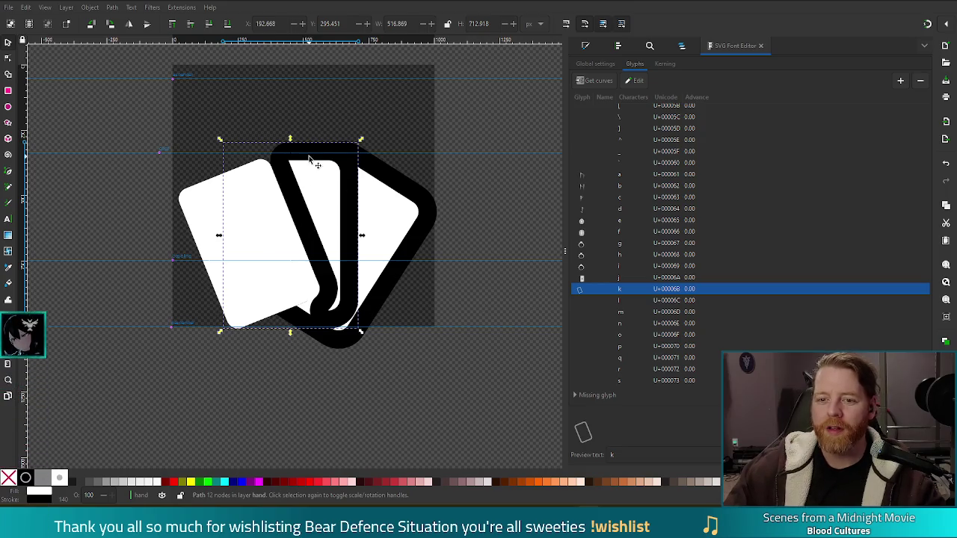
Step: Convert the middle card's outline to paths, ungroup it, and subtract it from the right card
{"action": "left_click", "coordinate": [113, 7]}
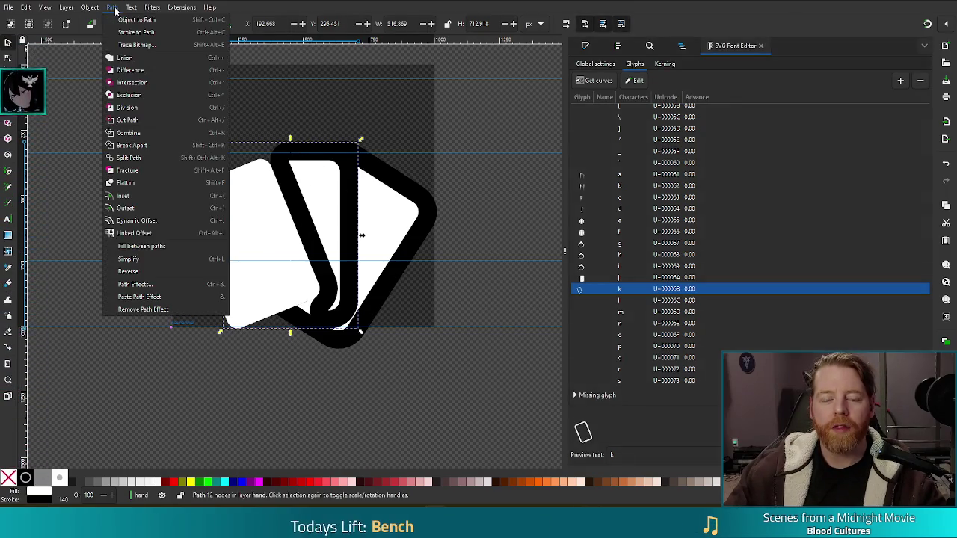
{"action": "left_click", "coordinate": [137, 32]}
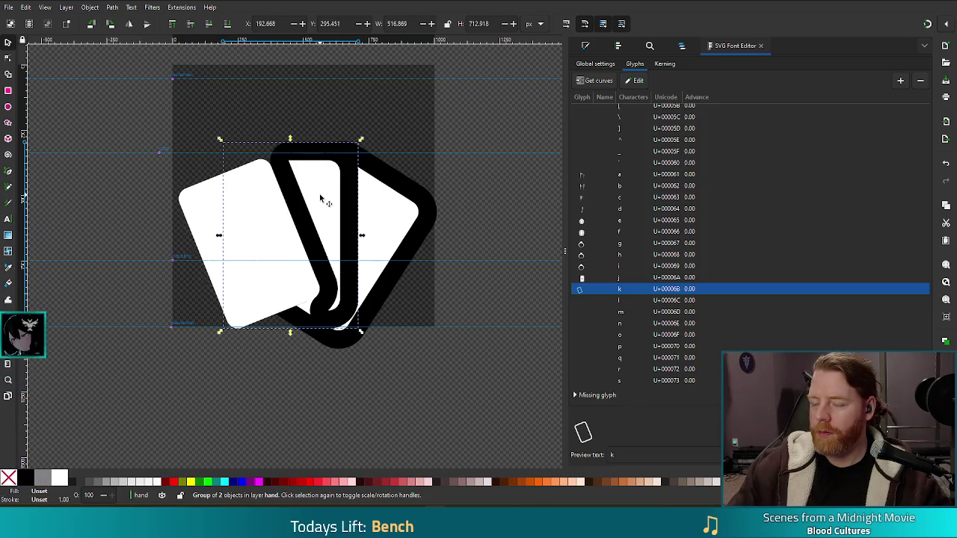
{"action": "key", "text": "ctrl+shift+g"}
{"action": "left_click", "coordinate": [438, 353]}
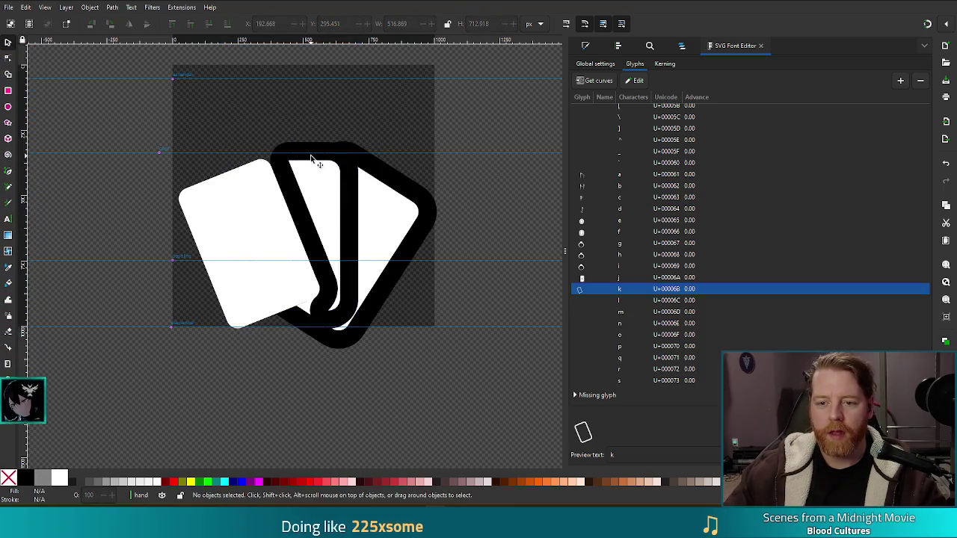
{"action": "left_click", "coordinate": [352, 179]}
{"action": "left_click", "coordinate": [401, 248], "text": "shift"}
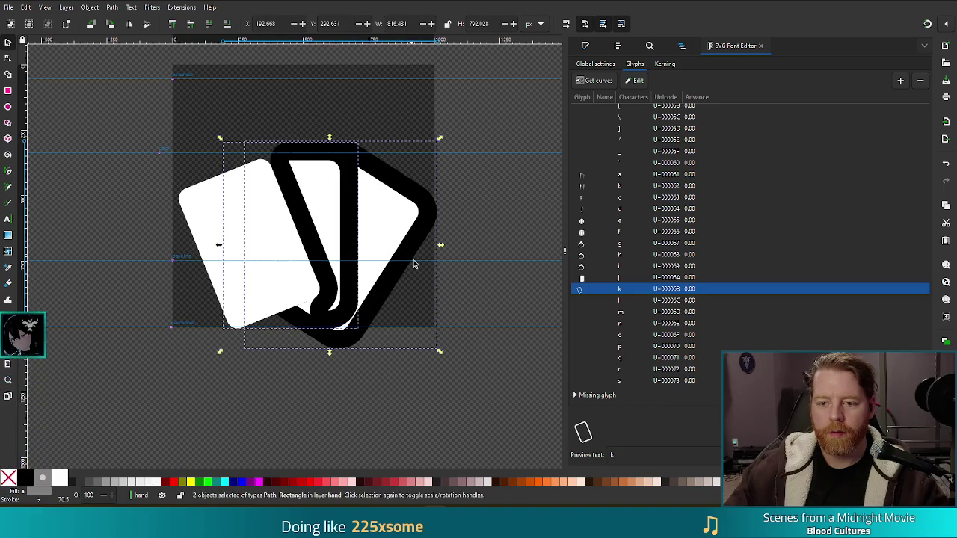
{"action": "key", "text": "ctrl+minus"}
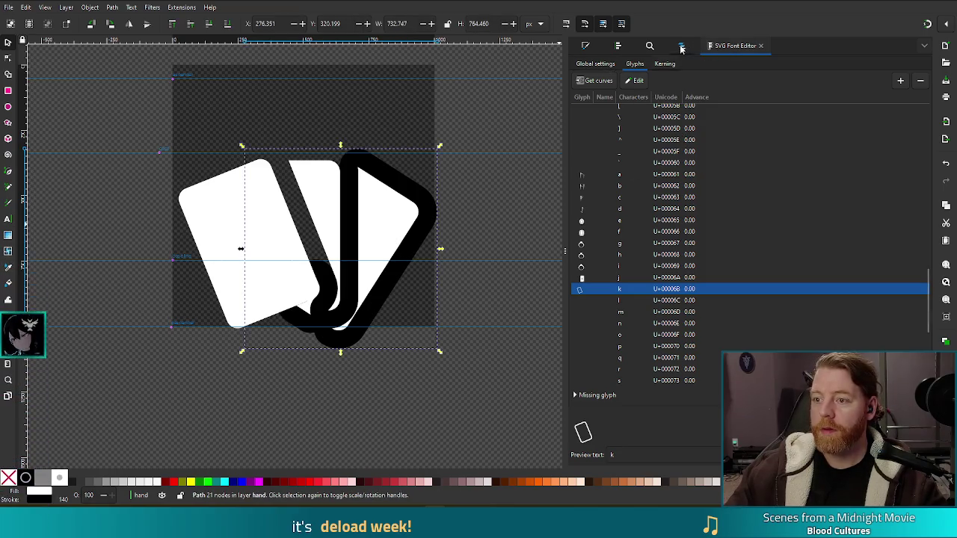
{"action": "key", "text": "ctrl+shift+f"}
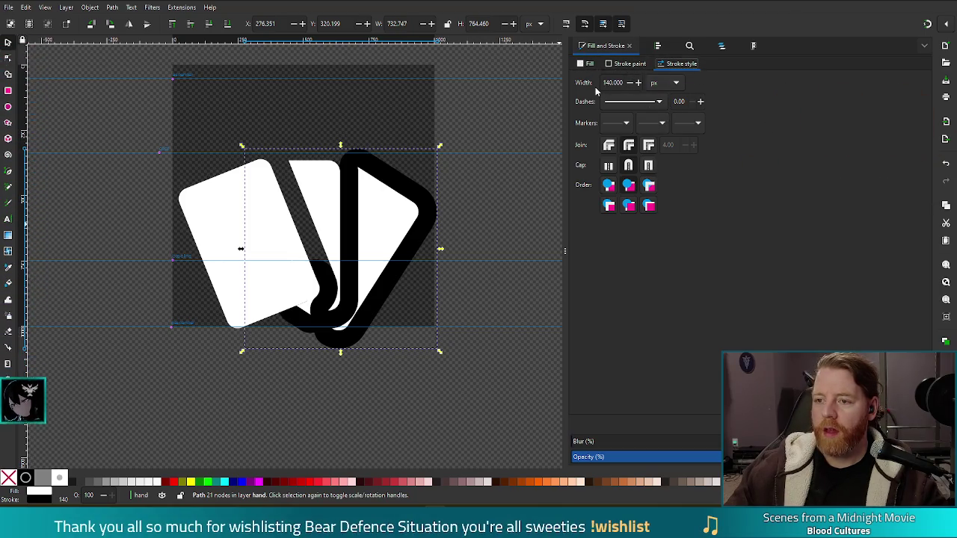
Step: Set stroke paint to none, then combine the left, middle and right cards into one path
{"action": "left_click", "coordinate": [636, 65]}
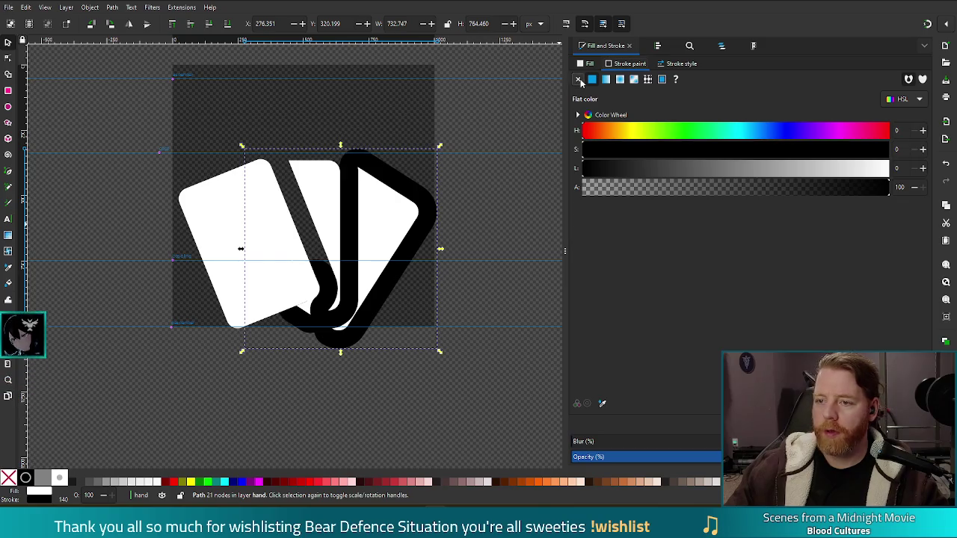
{"action": "left_click", "coordinate": [578, 79]}
{"action": "left_click", "coordinate": [432, 386]}
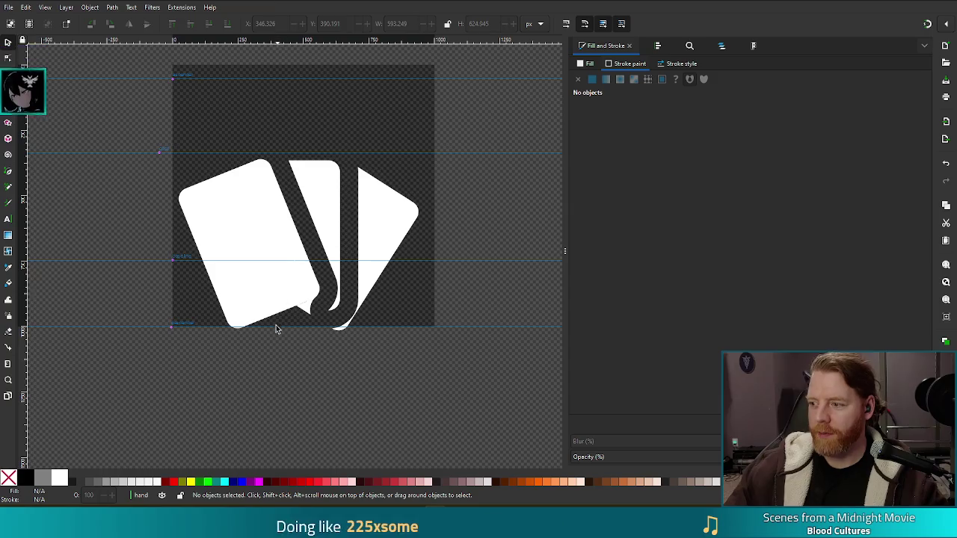
{"action": "left_click", "coordinate": [232, 227]}
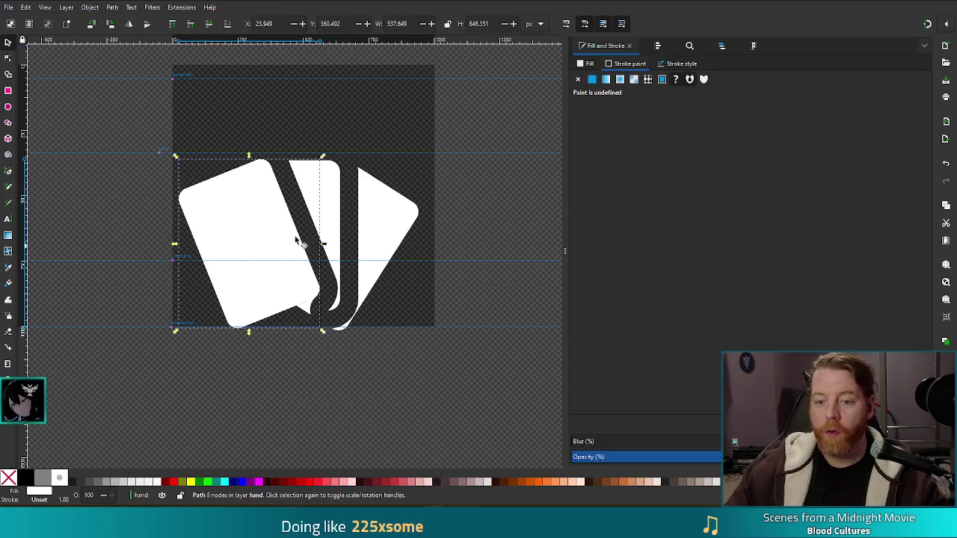
{"action": "left_click", "coordinate": [322, 213], "text": "shift"}
{"action": "left_click", "coordinate": [389, 224], "text": "shift"}
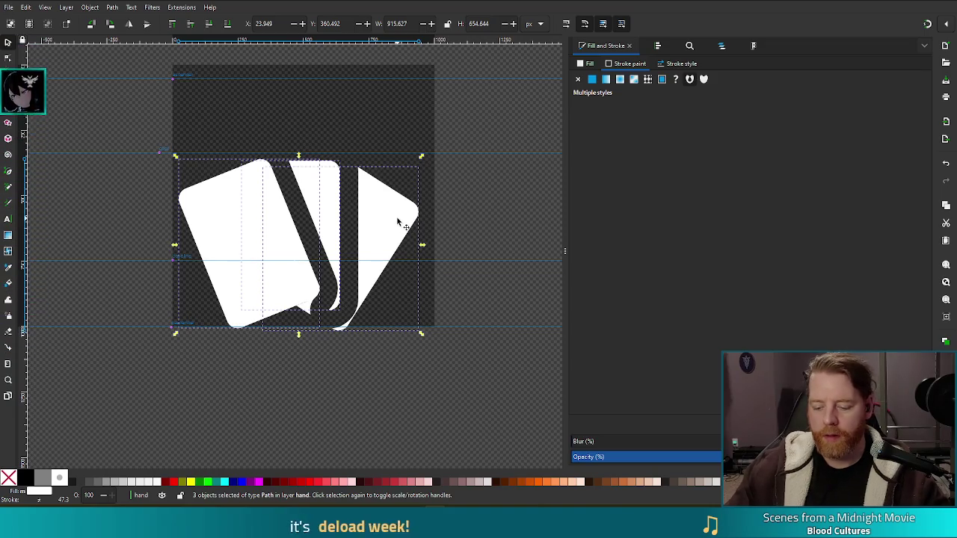
{"action": "key", "text": "ctrl+k"}
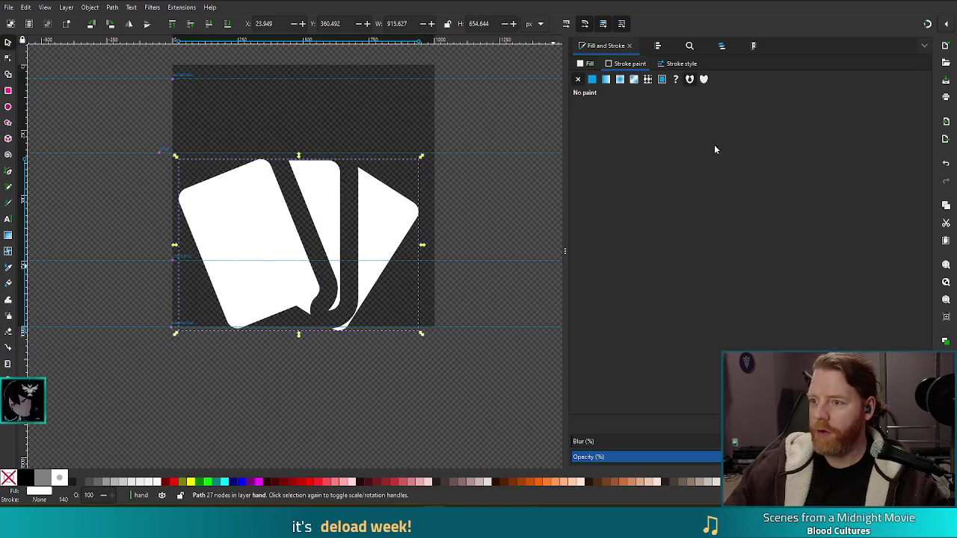
Step: Assign the merged card shape to glyph k with Get curves in the SVG Font Editor
{"action": "left_click", "coordinate": [751, 46]}
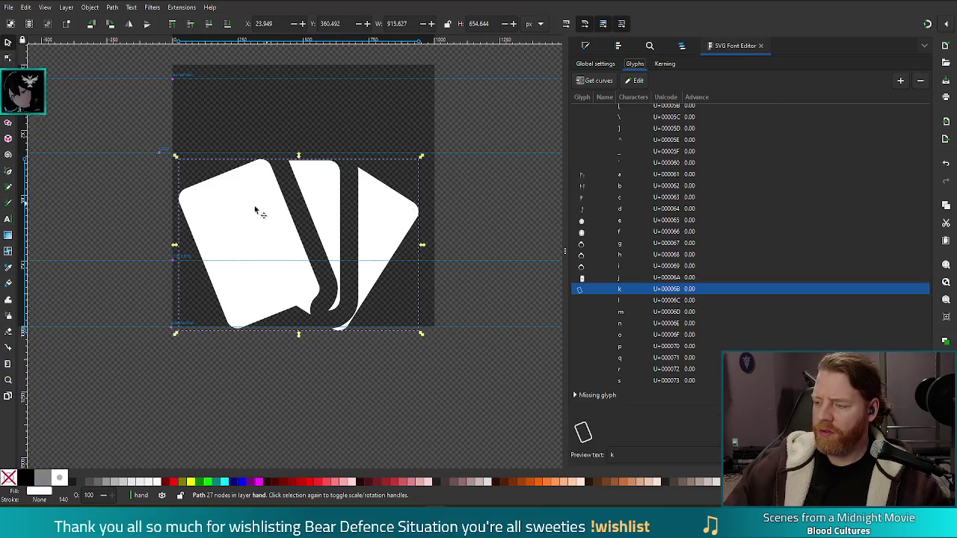
{"action": "left_click", "coordinate": [591, 84]}
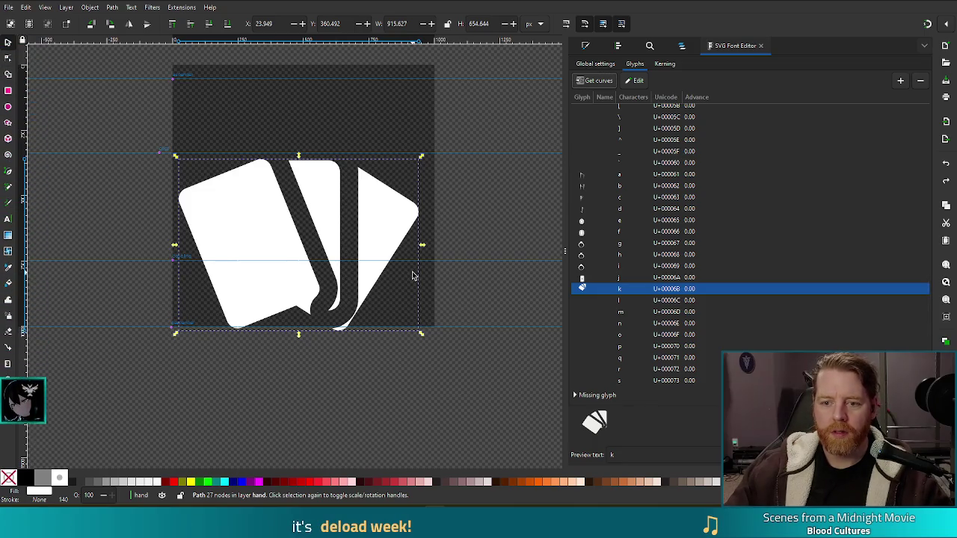
{"action": "key", "text": "Escape"}
Step: Undo back to the outlined version and pick the middle card path in the Node tool
{"action": "key", "text": "ctrl+z"}
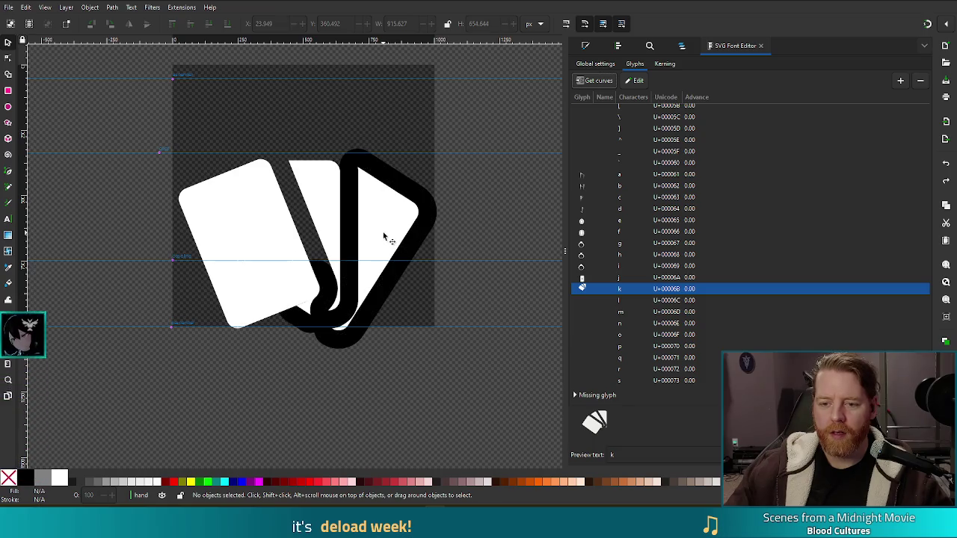
{"action": "key", "text": "ctrl+z"}
{"action": "left_click", "coordinate": [385, 239]}
{"action": "left_click", "coordinate": [234, 215]}
{"action": "key", "text": "n"}
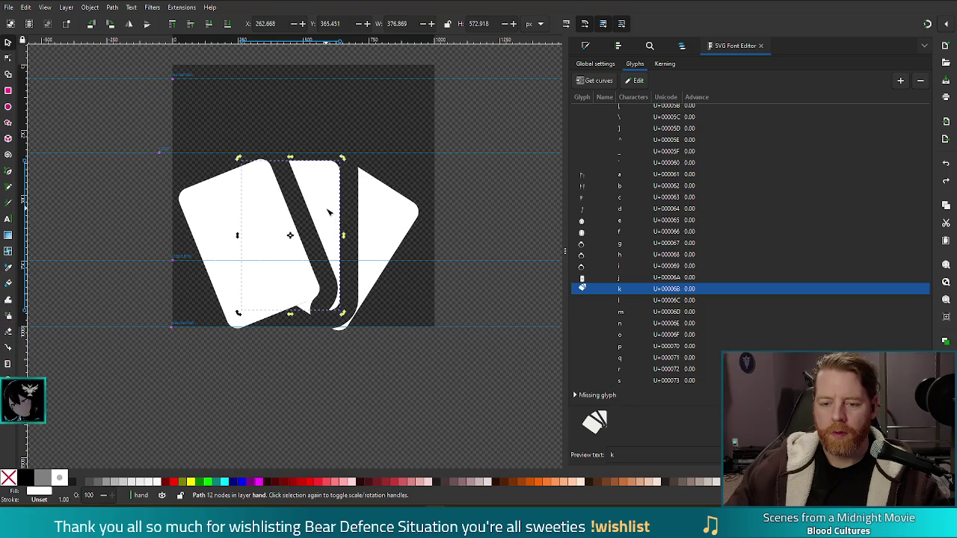
{"action": "key", "text": "Escape"}
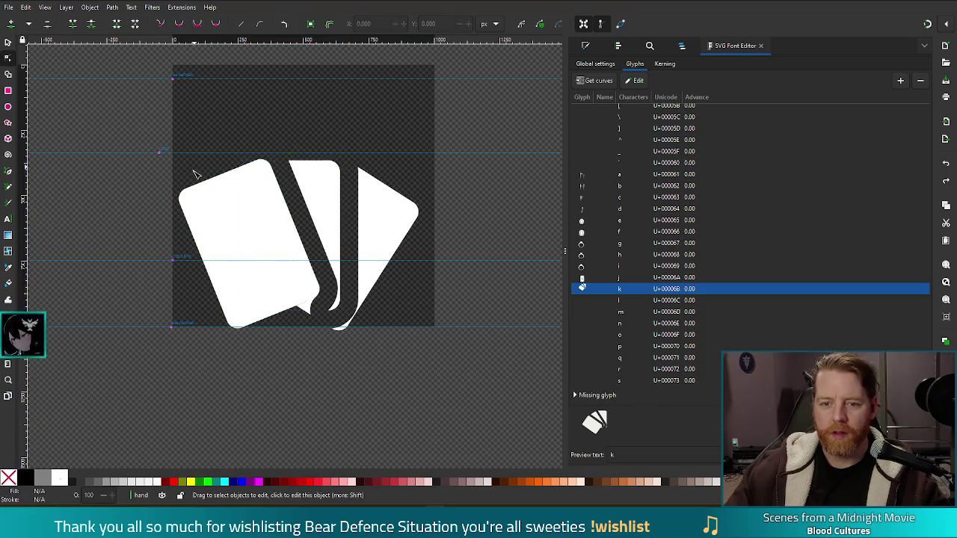
{"action": "left_click", "coordinate": [321, 184]}
Step: Rubber-band select and delete the stray nodes on the middle and right card paths
{"action": "left_click_drag", "start_coordinate": [217, 166], "coordinate": [282, 214]}
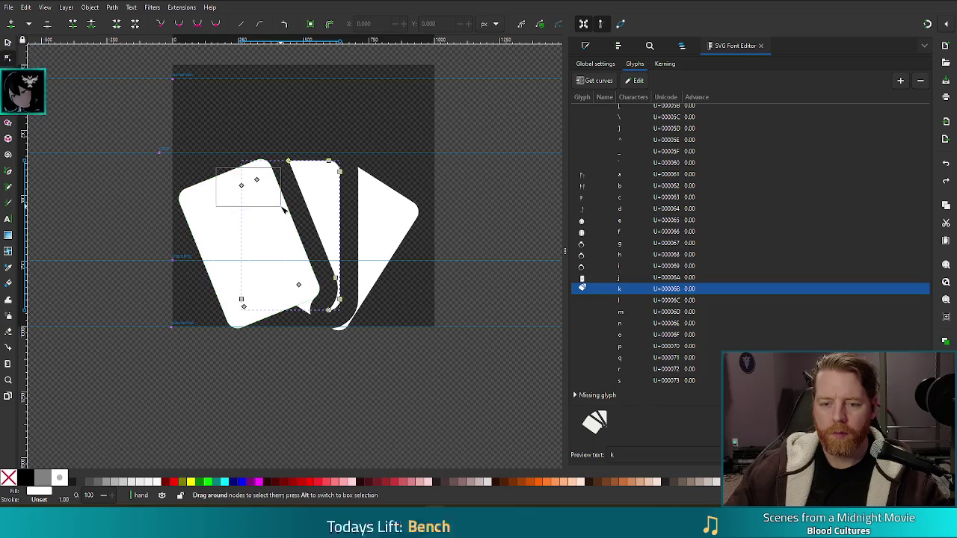
{"action": "left_click_drag", "start_coordinate": [219, 267], "coordinate": [320, 330]}
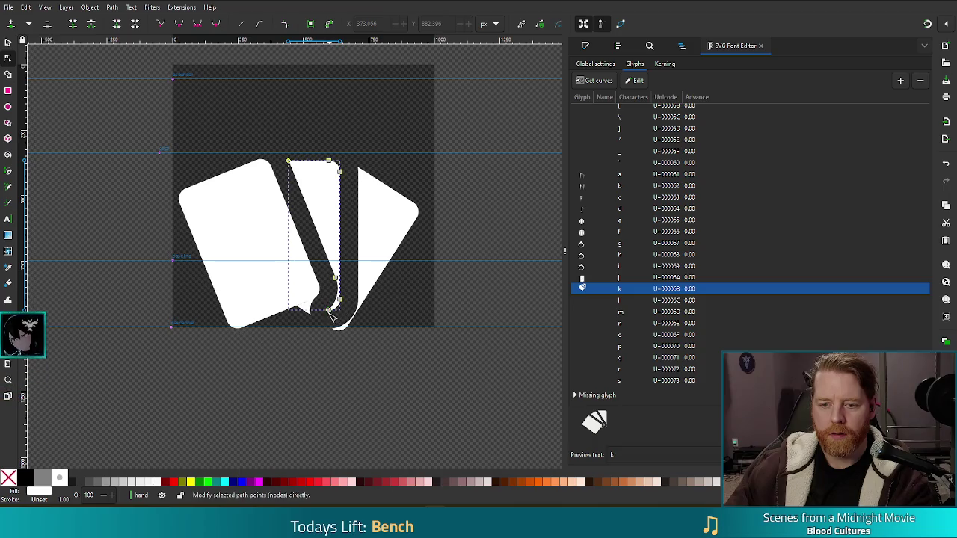
{"action": "left_click", "coordinate": [308, 314]}
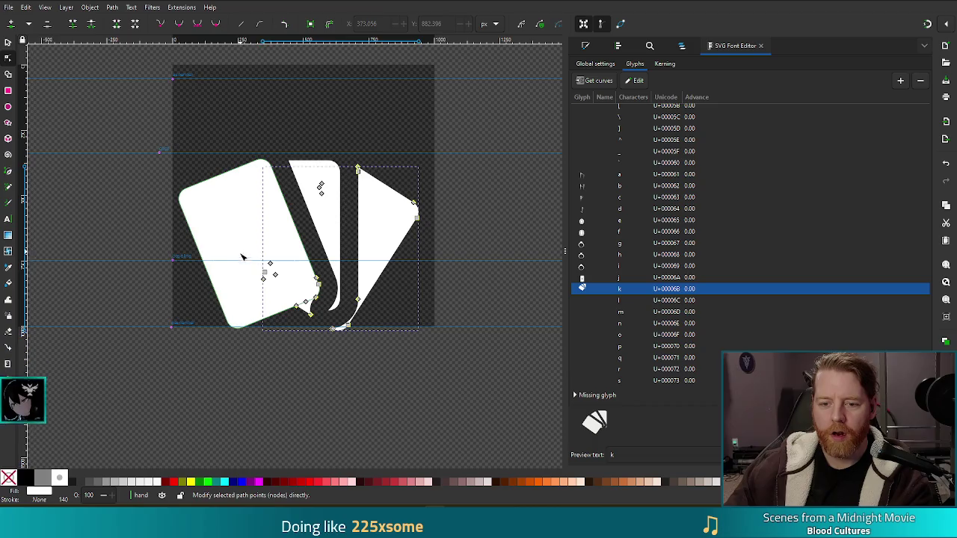
{"action": "left_click_drag", "start_coordinate": [244, 247], "coordinate": [329, 333]}
{"action": "key", "text": "Delete"}
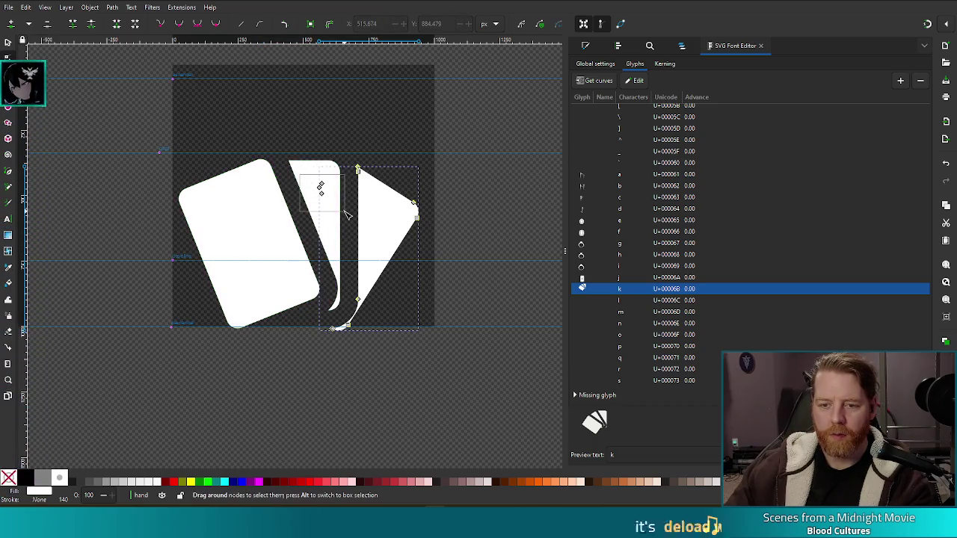
{"action": "left_click_drag", "start_coordinate": [308, 173], "coordinate": [344, 224]}
{"action": "key", "text": "Delete"}
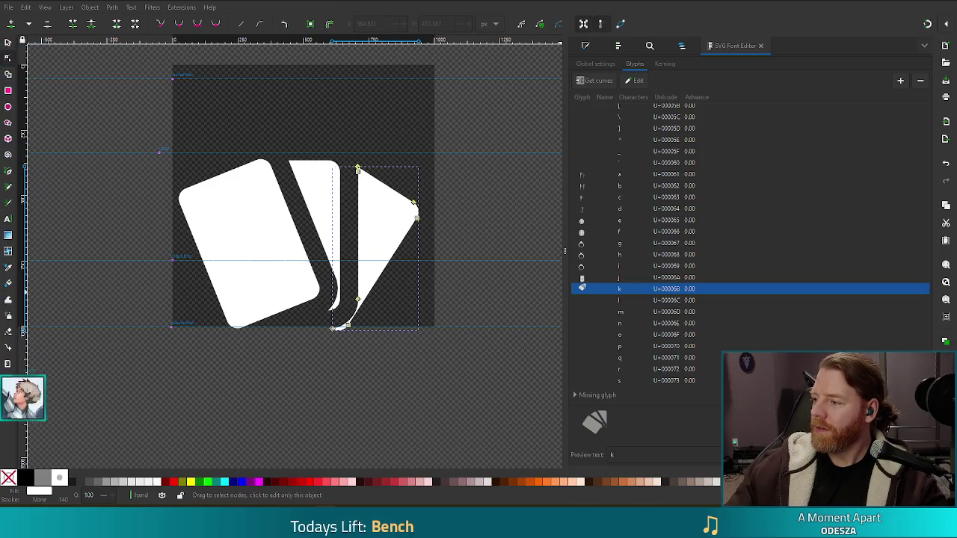
Step: Switch over to the browser showing the Steam store page
{"action": "key", "text": "super+shift+Left"}
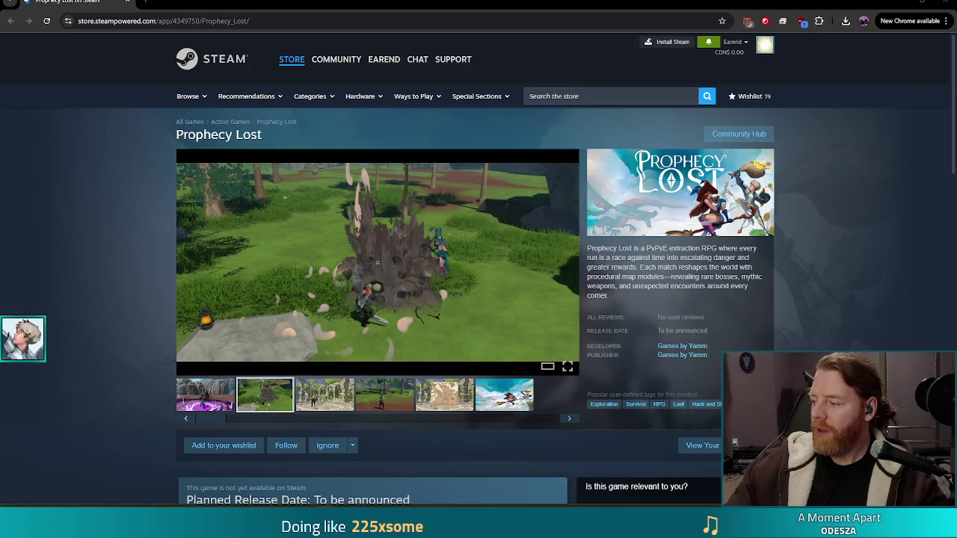
Step: Wishlist Prophecy Lost and view its first screenshot enlarged in the viewer
{"action": "left_click", "coordinate": [246, 23]}
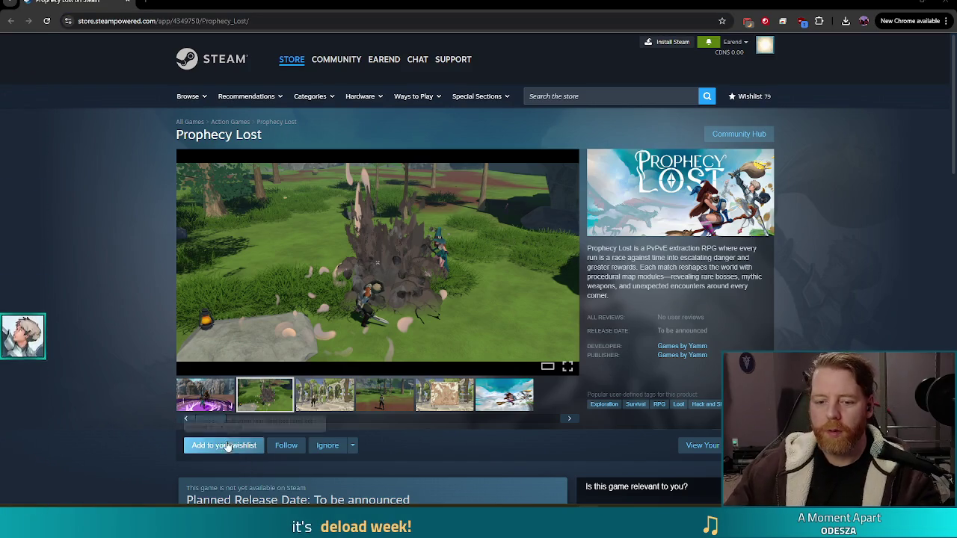
{"action": "left_click", "coordinate": [158, 452]}
{"action": "mouse_move", "coordinate": [377, 261]}
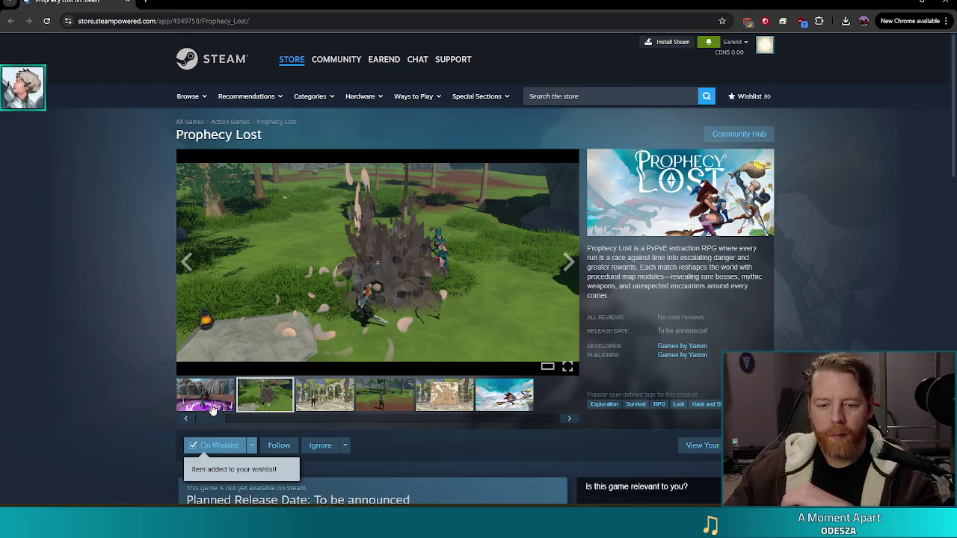
{"action": "left_click", "coordinate": [210, 395]}
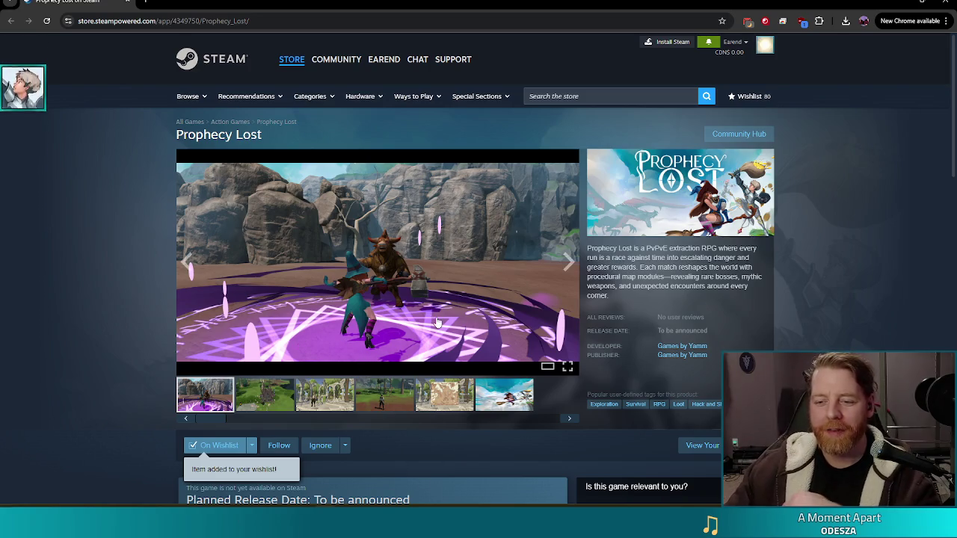
{"action": "left_click", "coordinate": [417, 277]}
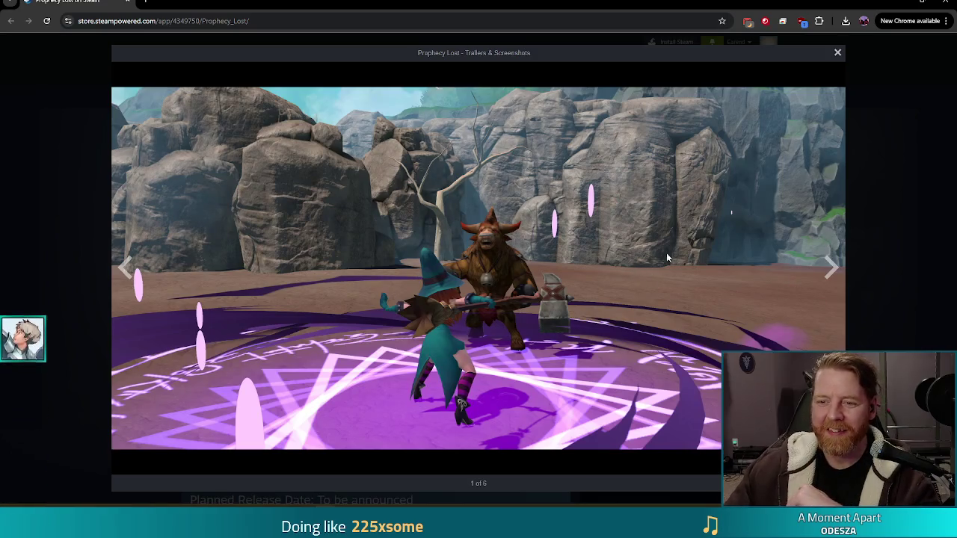
Step: Reopen Prophecy Lost's first screenshot, step through to the fifth map screenshot, and close the gallery
{"action": "left_click", "coordinate": [893, 82]}
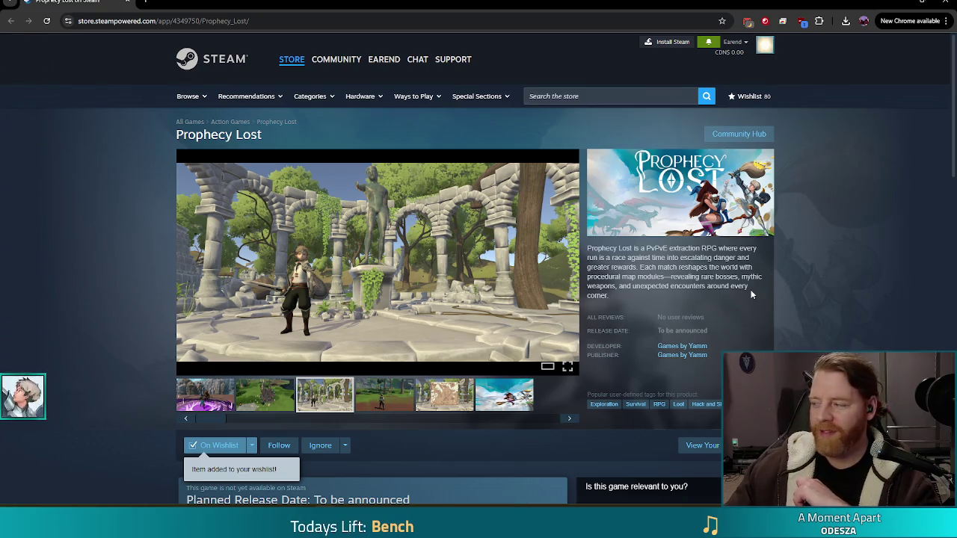
{"action": "left_click", "coordinate": [217, 403]}
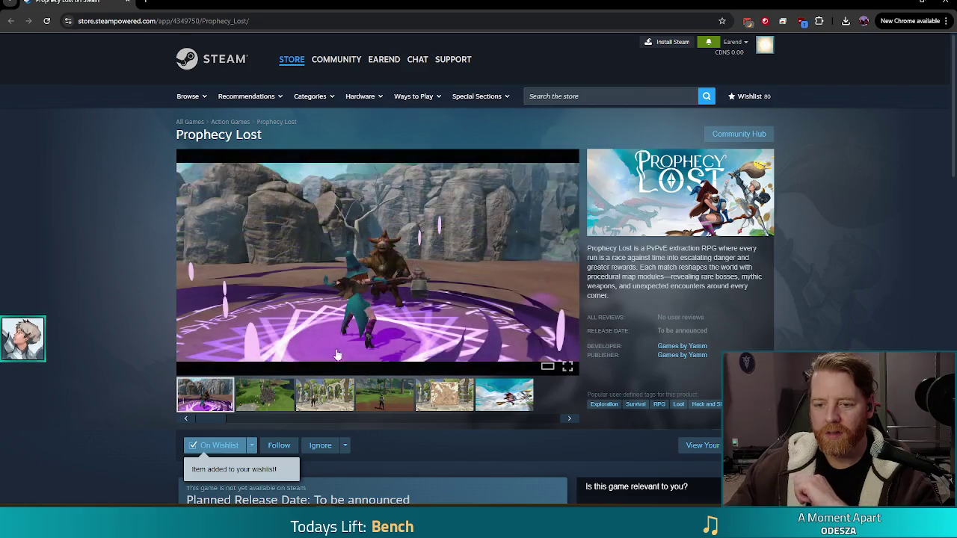
{"action": "left_click", "coordinate": [389, 267]}
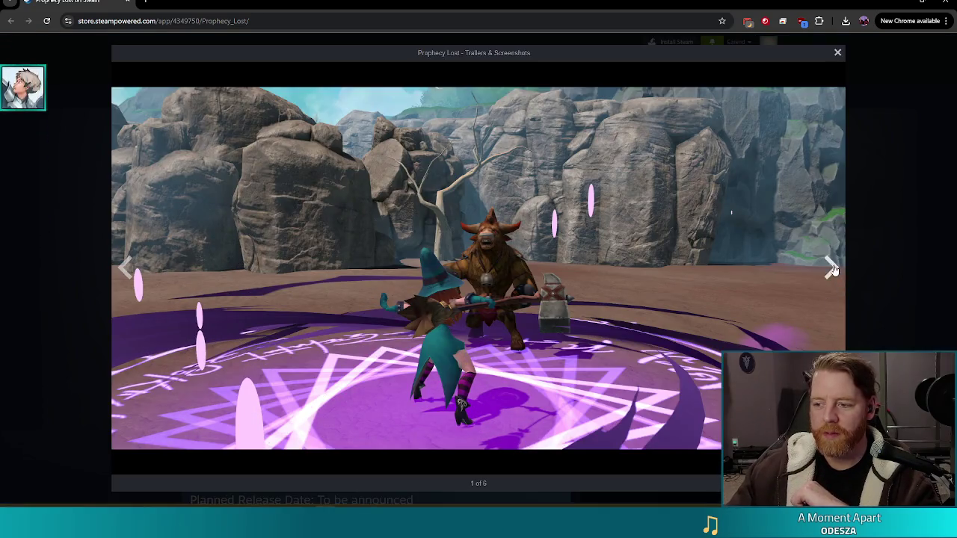
{"action": "left_click", "coordinate": [831, 268]}
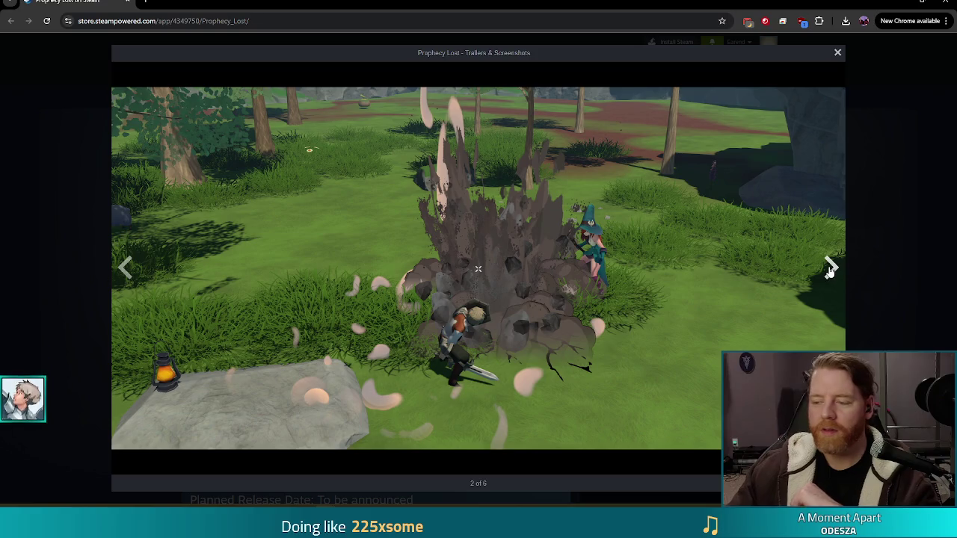
{"action": "left_click", "coordinate": [831, 269]}
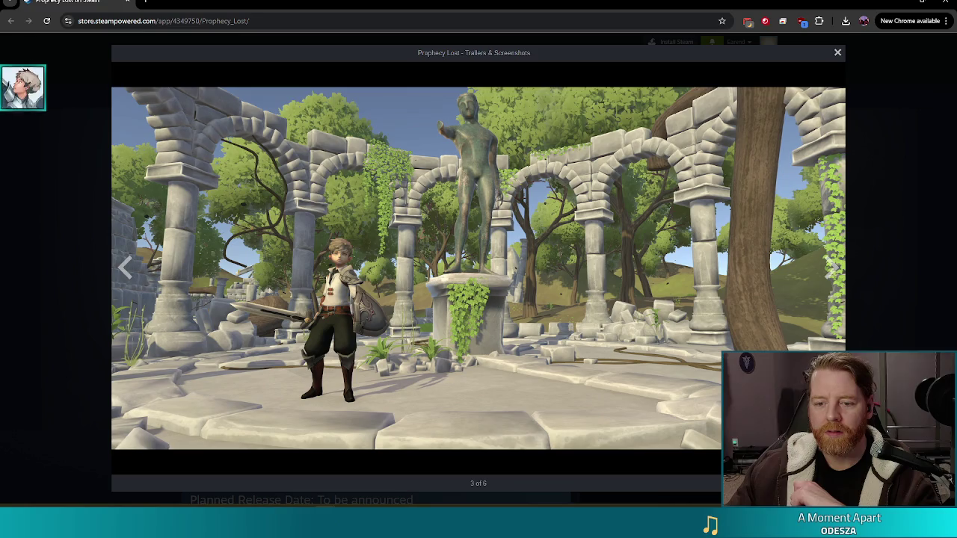
{"action": "left_click", "coordinate": [830, 270]}
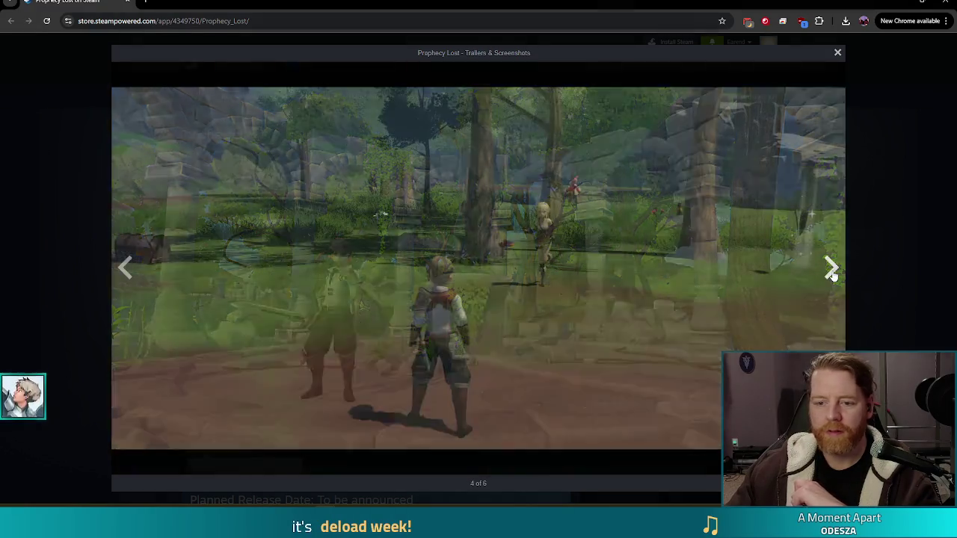
{"action": "left_click", "coordinate": [833, 275]}
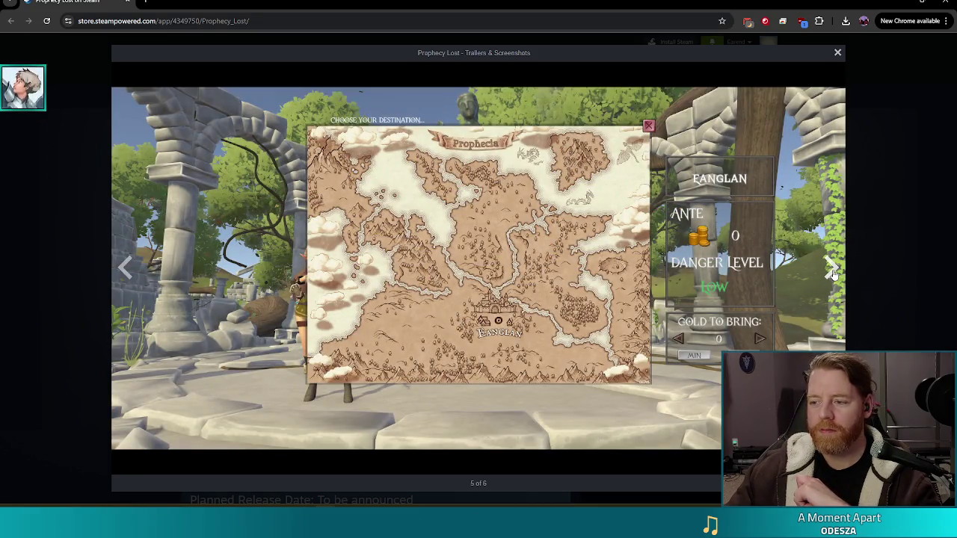
{"action": "left_click", "coordinate": [890, 239]}
{"action": "scroll", "coordinate": [135, 299], "scroll_direction": "down", "scroll_amount": 5}
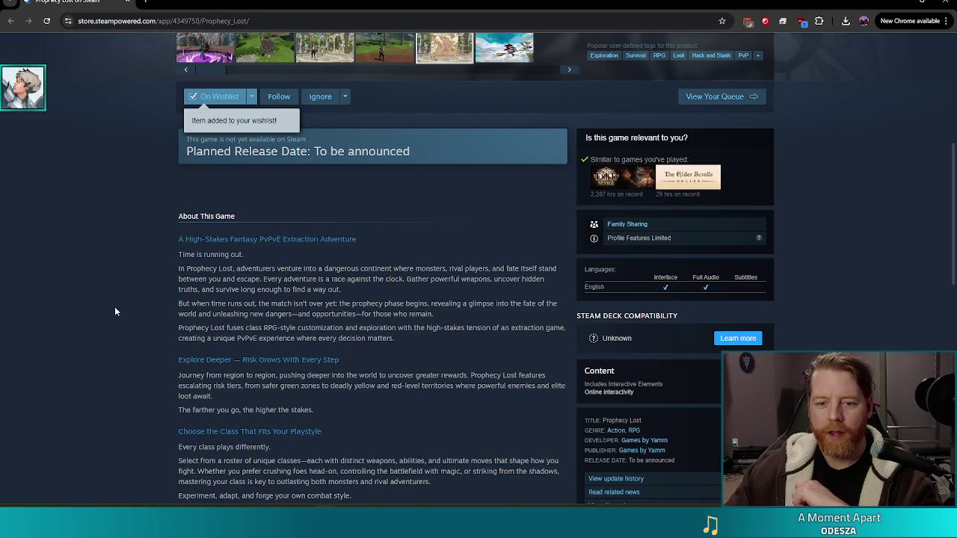
Step: Scroll through Prophecy Lost's About This Game and System Requirements sections, then back up
{"action": "scroll", "coordinate": [67, 281], "scroll_direction": "down", "scroll_amount": 2}
{"action": "scroll", "coordinate": [105, 247], "scroll_direction": "down", "scroll_amount": 2}
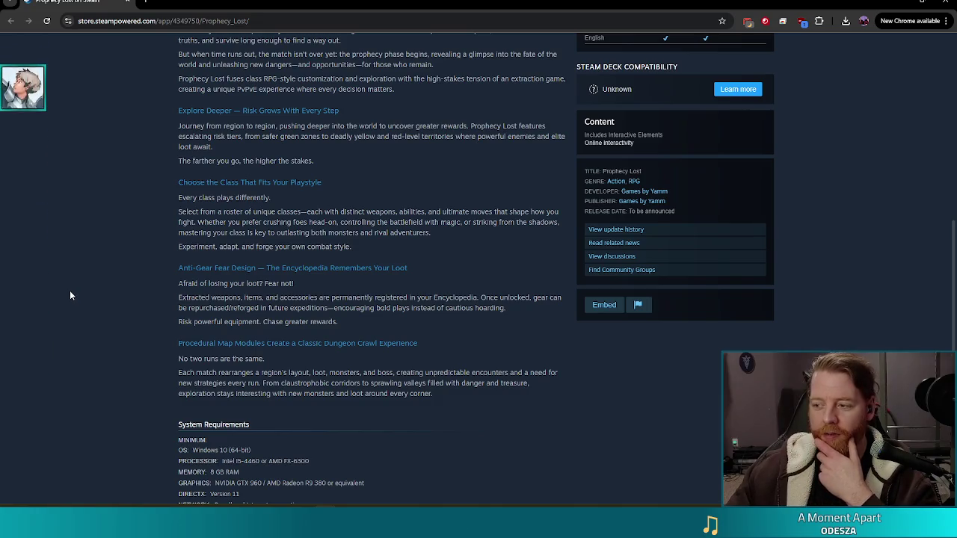
{"action": "scroll", "coordinate": [85, 293], "scroll_direction": "down", "scroll_amount": 3}
{"action": "scroll", "coordinate": [120, 260], "scroll_direction": "up", "scroll_amount": 3}
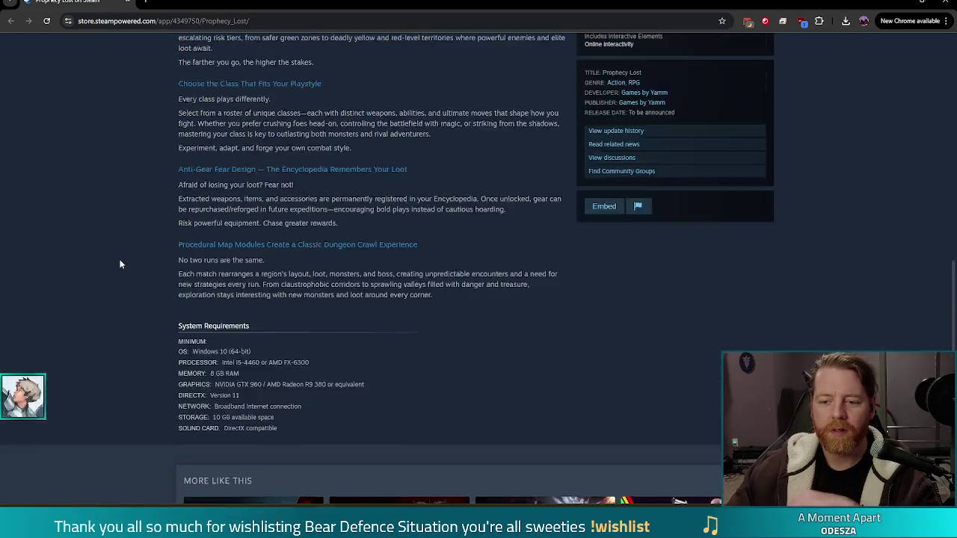
{"action": "scroll", "coordinate": [118, 263], "scroll_direction": "up", "scroll_amount": 8}
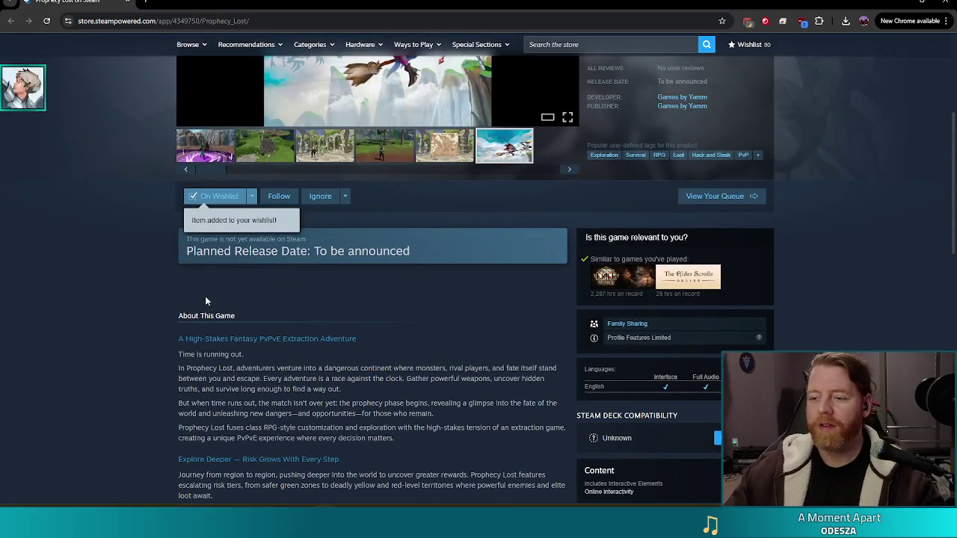
{"action": "scroll", "coordinate": [206, 297], "scroll_direction": "up", "scroll_amount": 3}
{"action": "scroll", "coordinate": [480, 388], "scroll_direction": "down", "scroll_amount": 2}
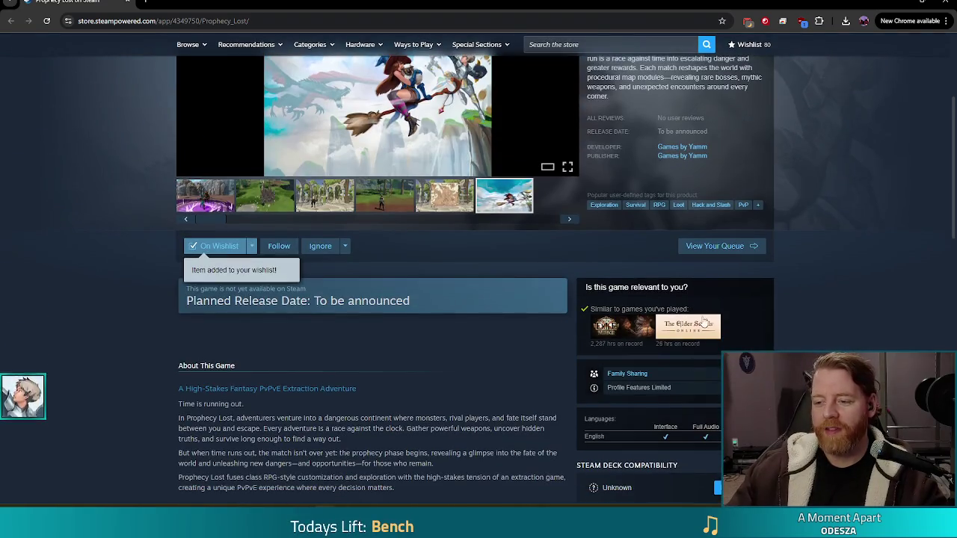
{"action": "scroll", "coordinate": [525, 329], "scroll_direction": "up", "scroll_amount": 3}
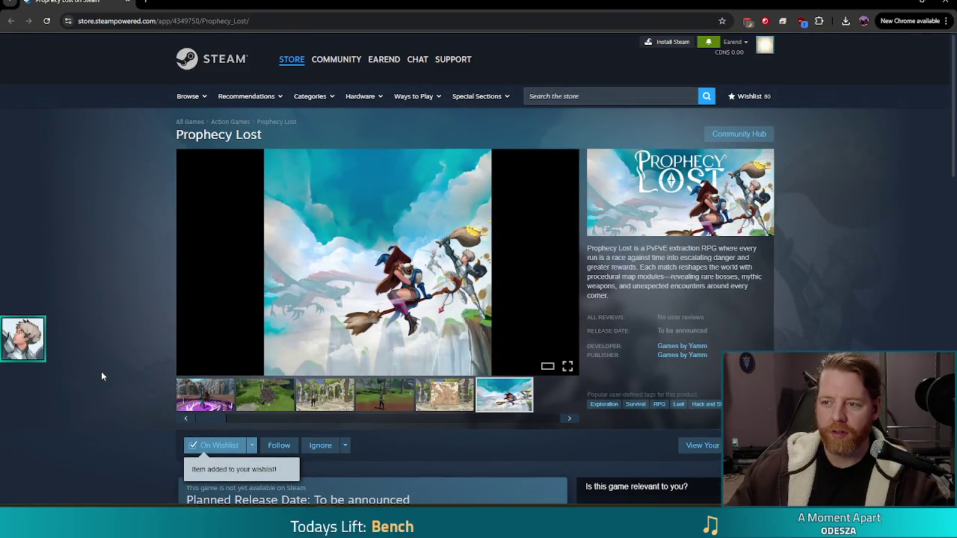
{"action": "scroll", "coordinate": [74, 446], "scroll_direction": "down", "scroll_amount": 4}
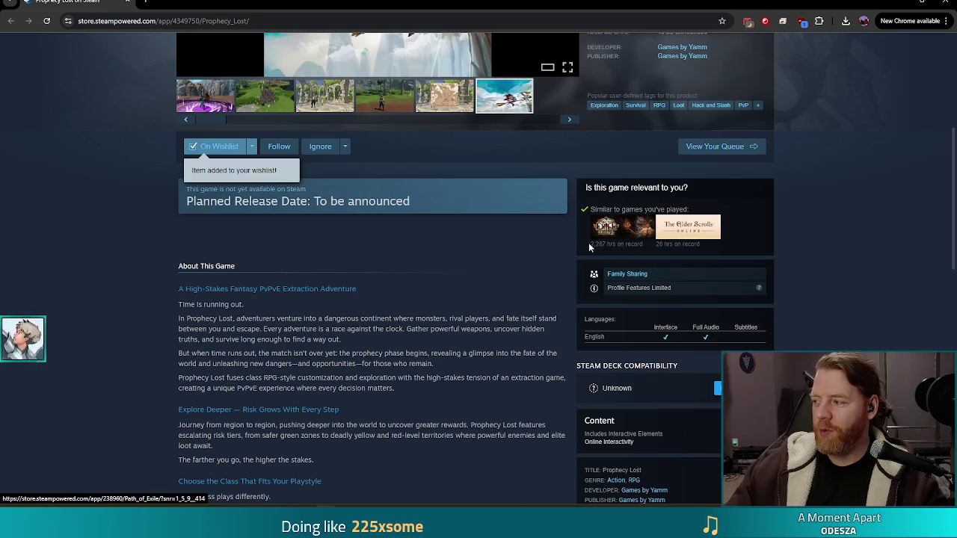
{"action": "scroll", "coordinate": [541, 318], "scroll_direction": "up", "scroll_amount": 2}
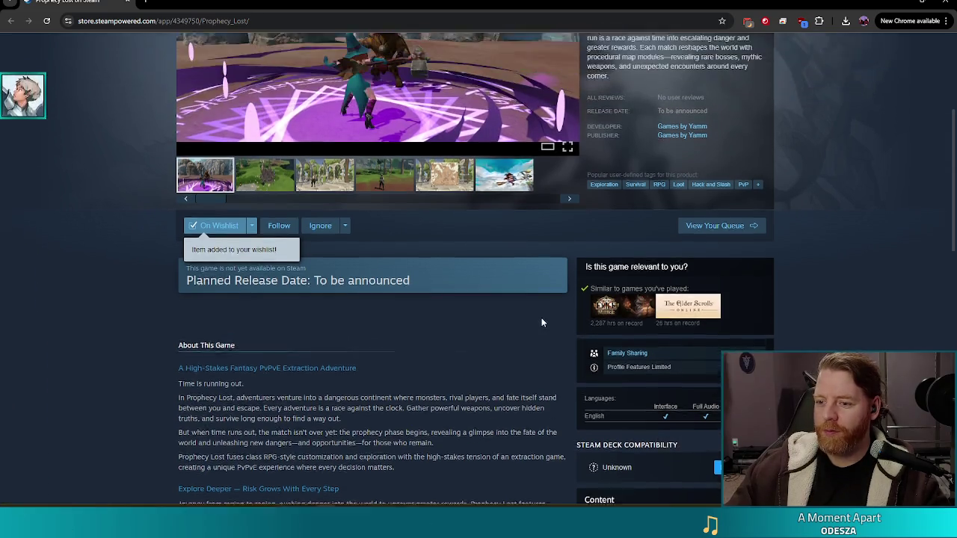
{"action": "scroll", "coordinate": [541, 318], "scroll_direction": "up", "scroll_amount": 3}
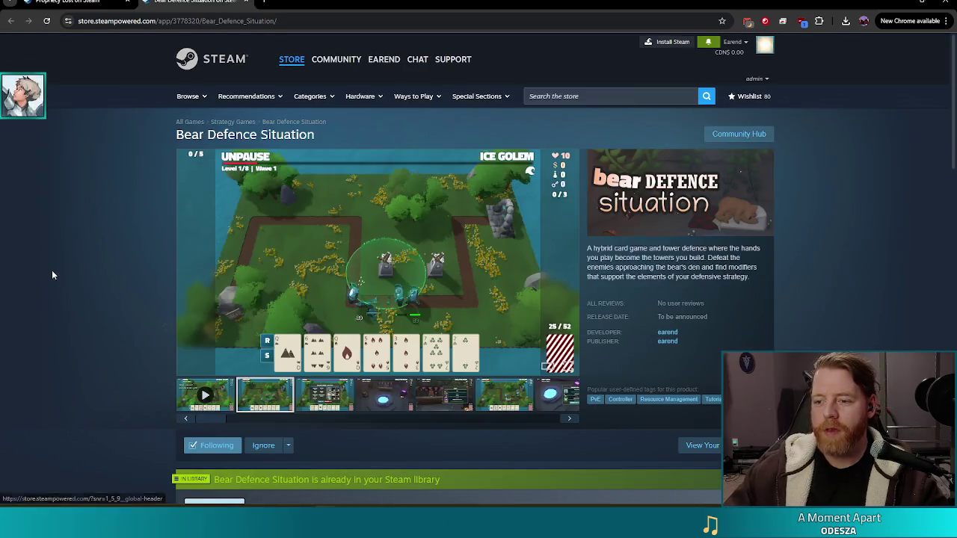
Step: Start the Bear Defence Situation trailer from its thumbnail and switch it to full screen
{"action": "left_click", "coordinate": [205, 385]}
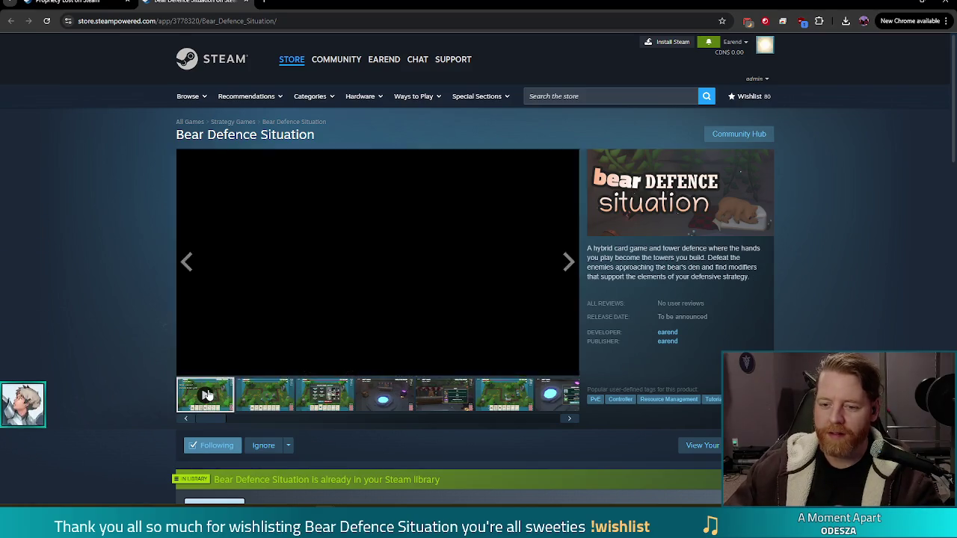
{"action": "left_click", "coordinate": [564, 365]}
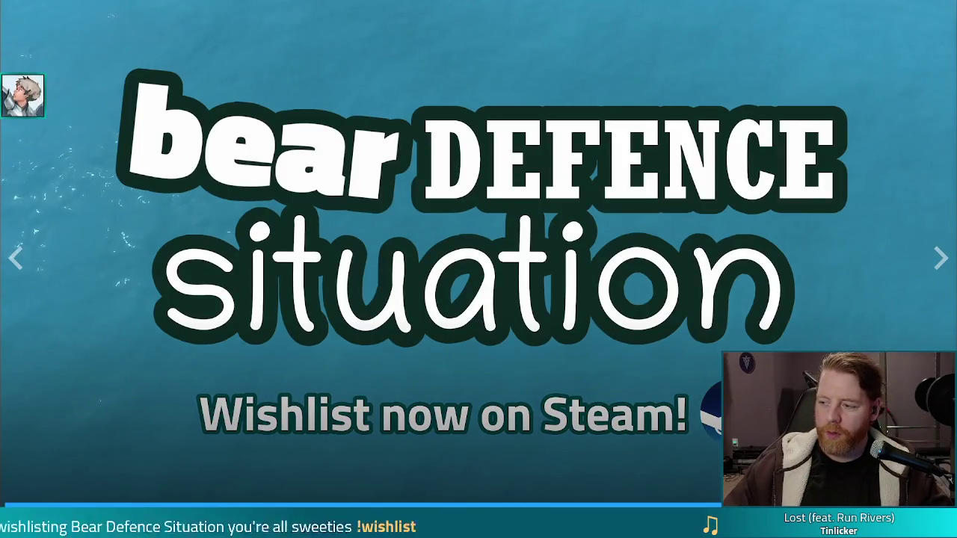
Step: Exit full-screen trailer playback with Esc, returning to the Bear Defence Situation store page
{"action": "key", "text": "Escape"}
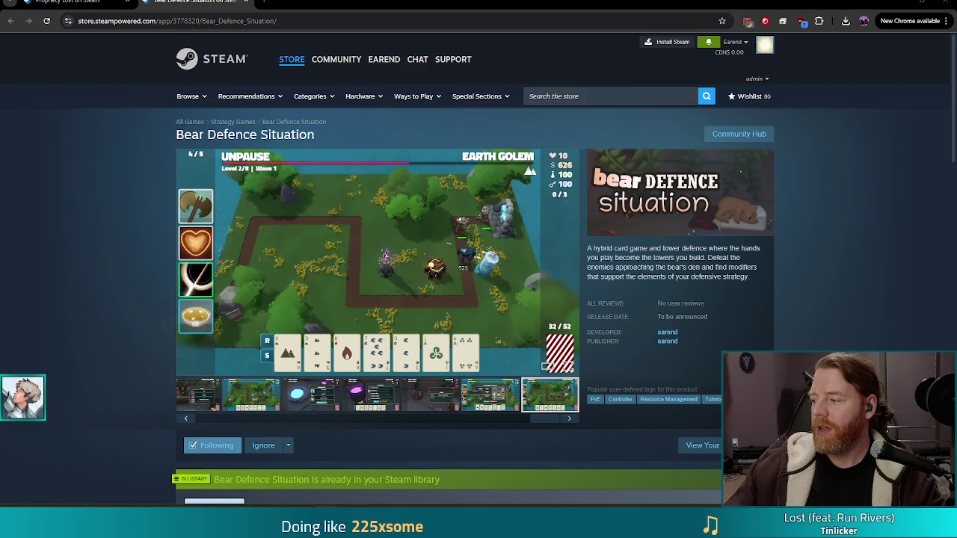
{"action": "left_click", "coordinate": [318, 7]}
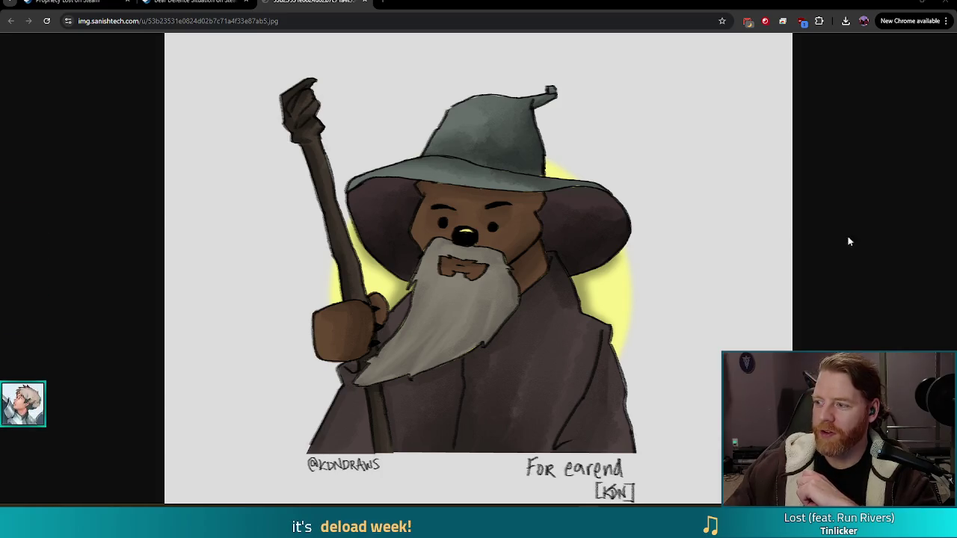
Step: Close the bear-wizard drawing's tab in Chrome
{"action": "middle_click", "coordinate": [309, 4]}
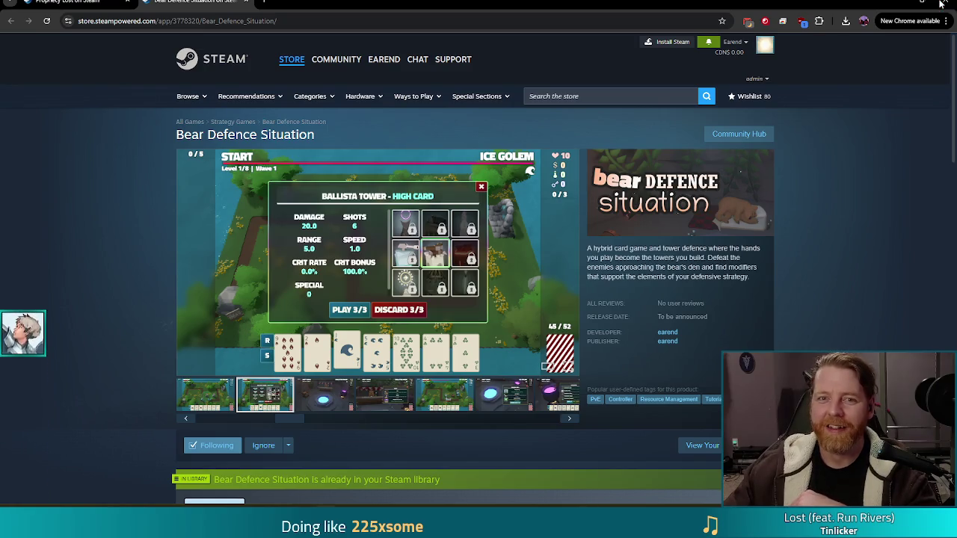
Step: Minimize Chrome and save the Inkscape glyph document earend_icon.svg
{"action": "left_click", "coordinate": [942, 4]}
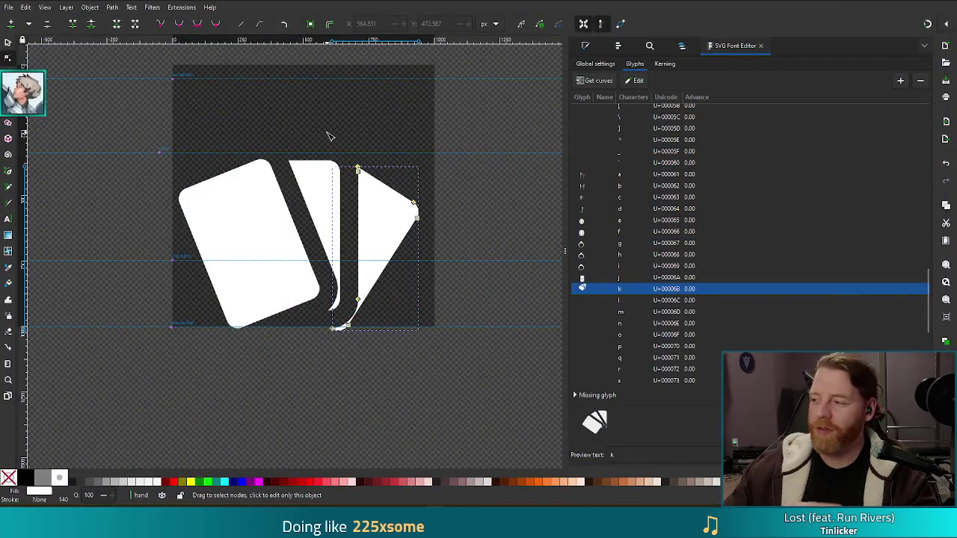
{"action": "key", "text": "ctrl+s"}
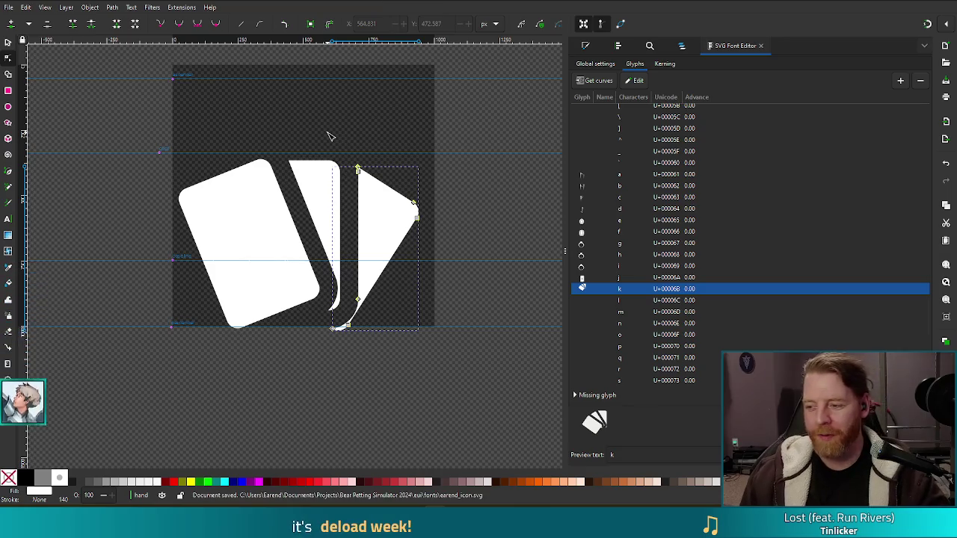
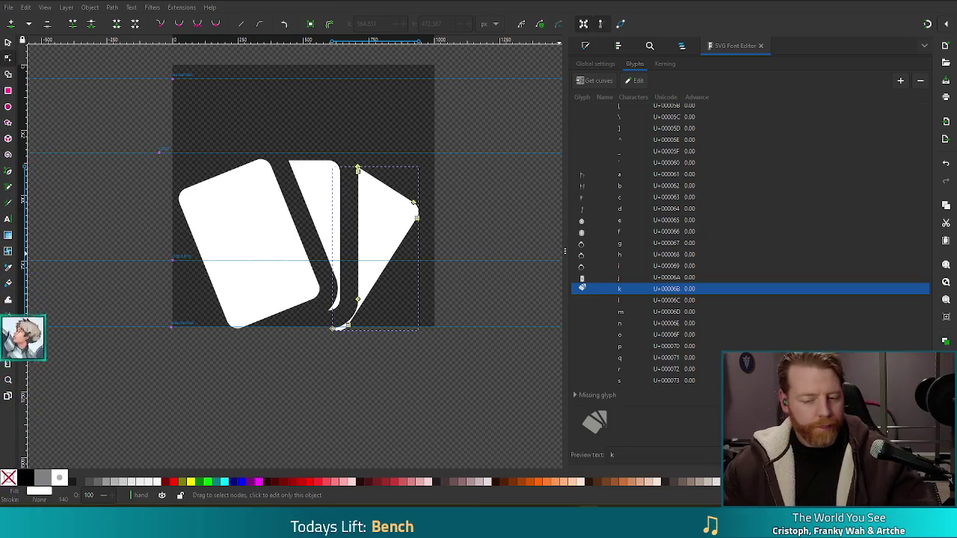
Step: Delete the trailing tail nodes at the right card's bottom tip so it ends in a point
{"action": "left_click", "coordinate": [400, 342]}
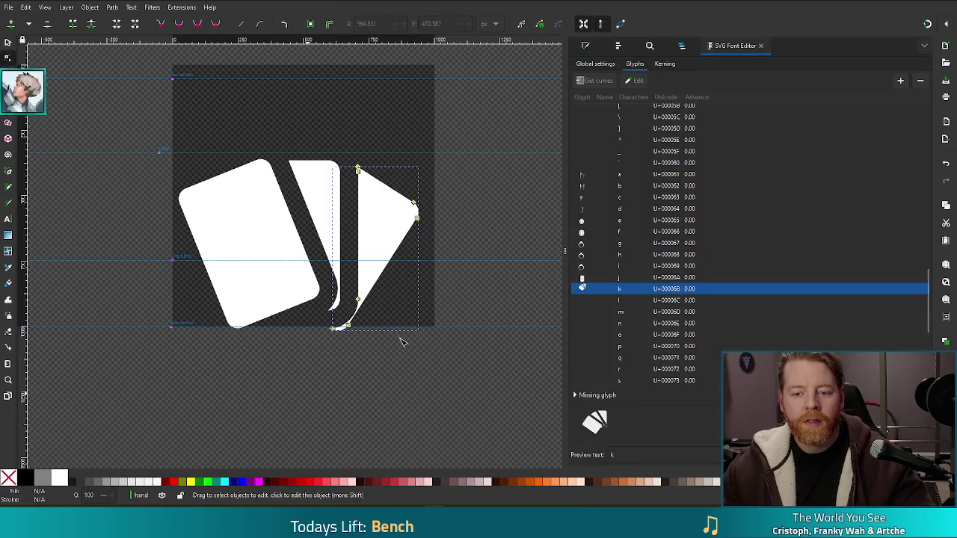
{"action": "scroll", "coordinate": [352, 324], "scroll_direction": "down", "scroll_amount": 5}
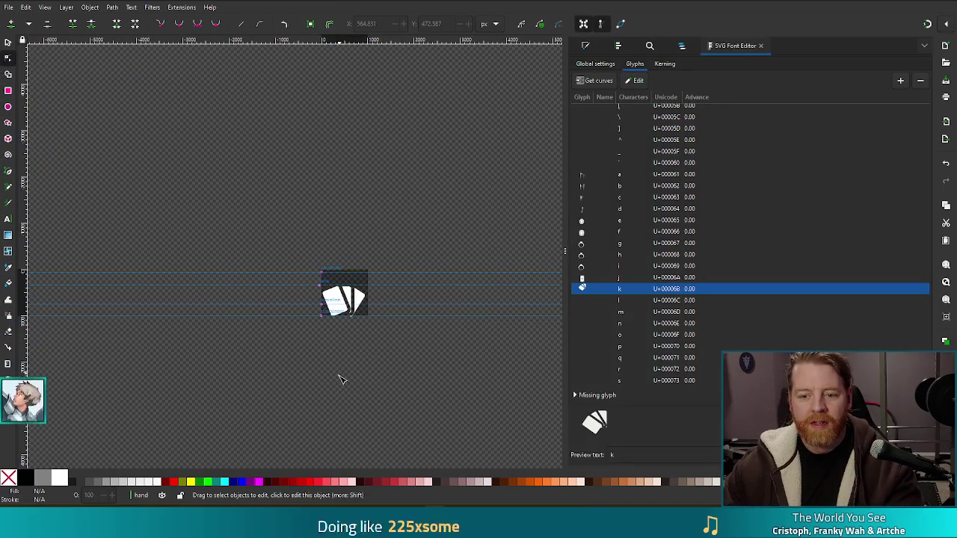
{"action": "scroll", "coordinate": [339, 380], "scroll_direction": "up", "scroll_amount": 3}
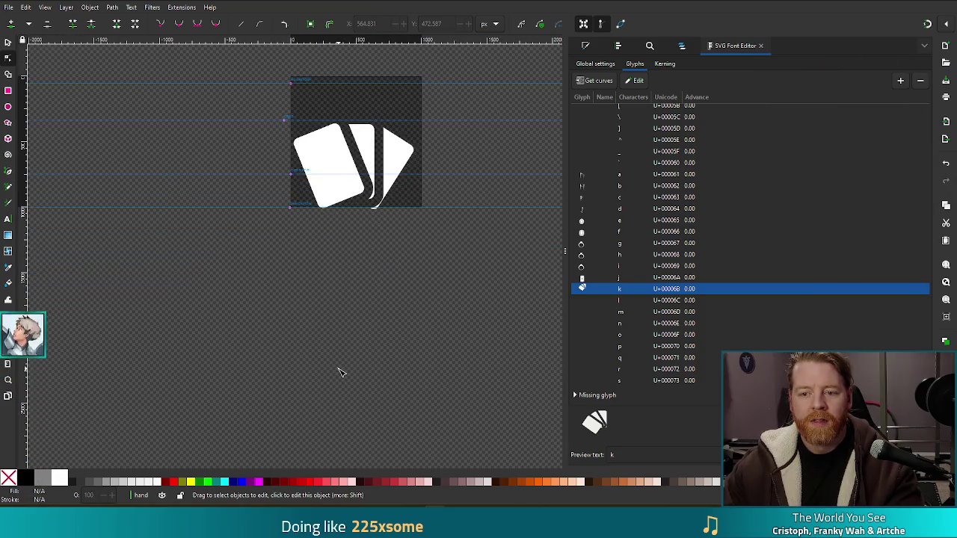
{"action": "scroll", "coordinate": [358, 279], "scroll_direction": "up", "scroll_amount": 1}
{"action": "scroll", "coordinate": [381, 224], "scroll_direction": "up", "scroll_amount": 1}
{"action": "scroll", "coordinate": [419, 169], "scroll_direction": "up", "scroll_amount": 1}
{"action": "scroll", "coordinate": [415, 209], "scroll_direction": "up", "scroll_amount": 1}
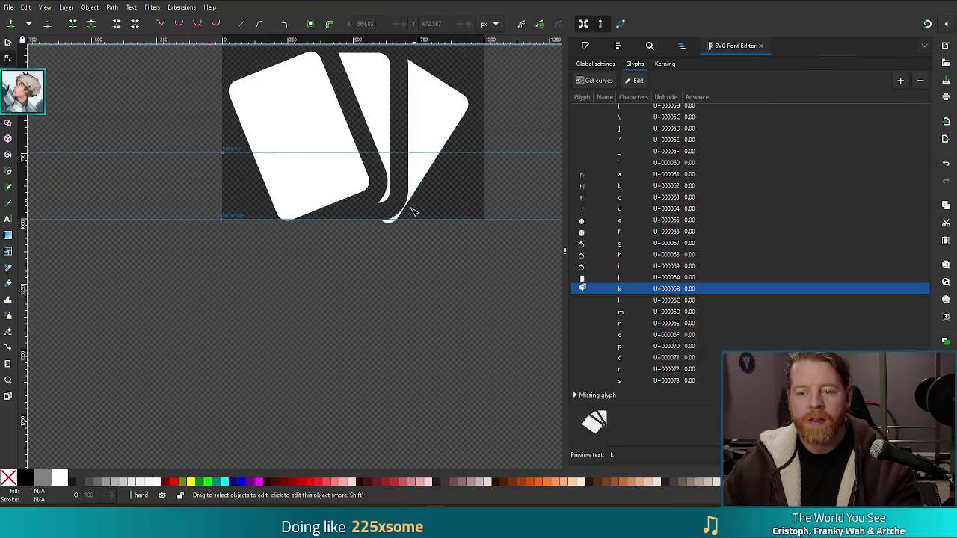
{"action": "left_click", "coordinate": [416, 189]}
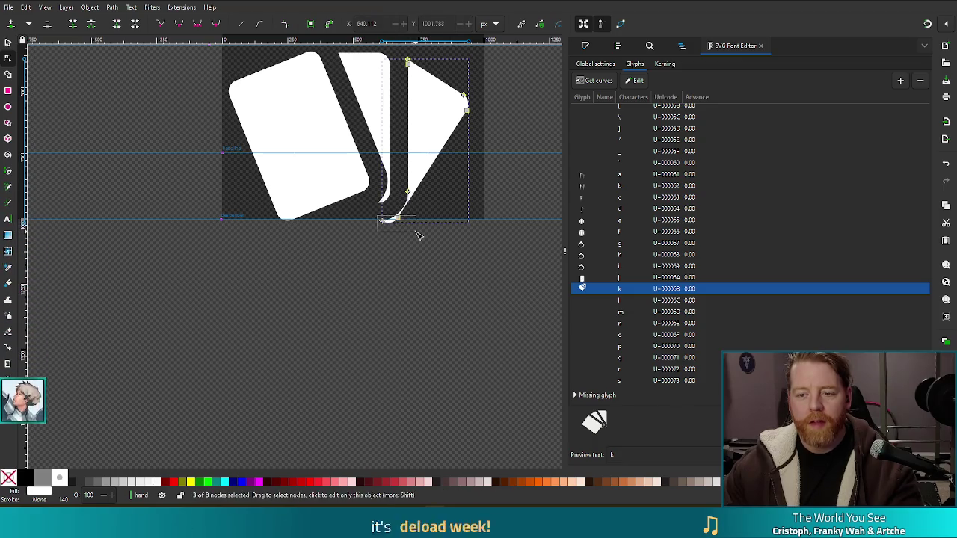
{"action": "left_click_drag", "start_coordinate": [373, 203], "coordinate": [417, 241]}
{"action": "key", "text": "Delete"}
{"action": "left_click", "coordinate": [419, 244]}
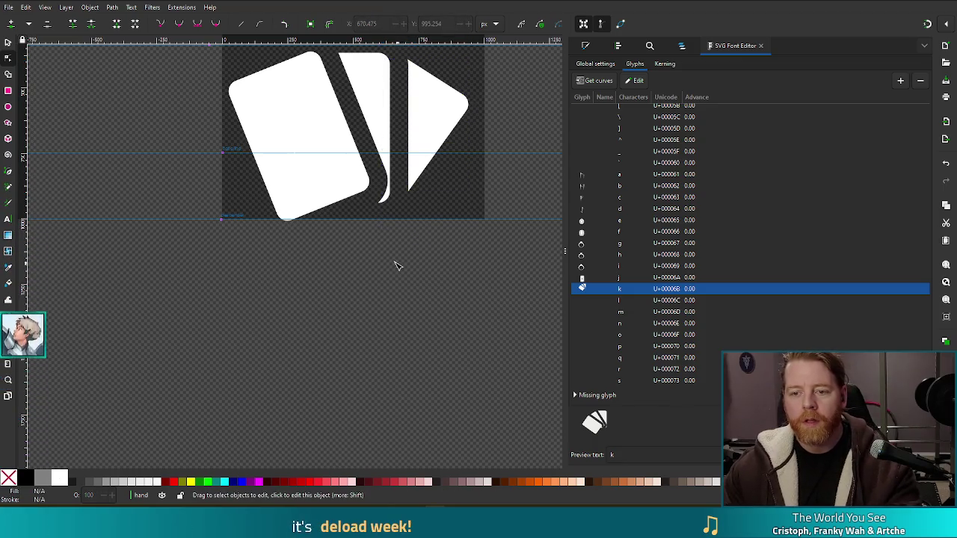
Step: Delete the rounded nodes at the middle card's bottom tip
{"action": "scroll", "coordinate": [417, 254], "scroll_direction": "down", "scroll_amount": 1}
{"action": "scroll", "coordinate": [415, 257], "scroll_direction": "down", "scroll_amount": 2}
{"action": "scroll", "coordinate": [412, 269], "scroll_direction": "up", "scroll_amount": 3}
{"action": "left_click", "coordinate": [380, 171]}
{"action": "key", "text": "Delete"}
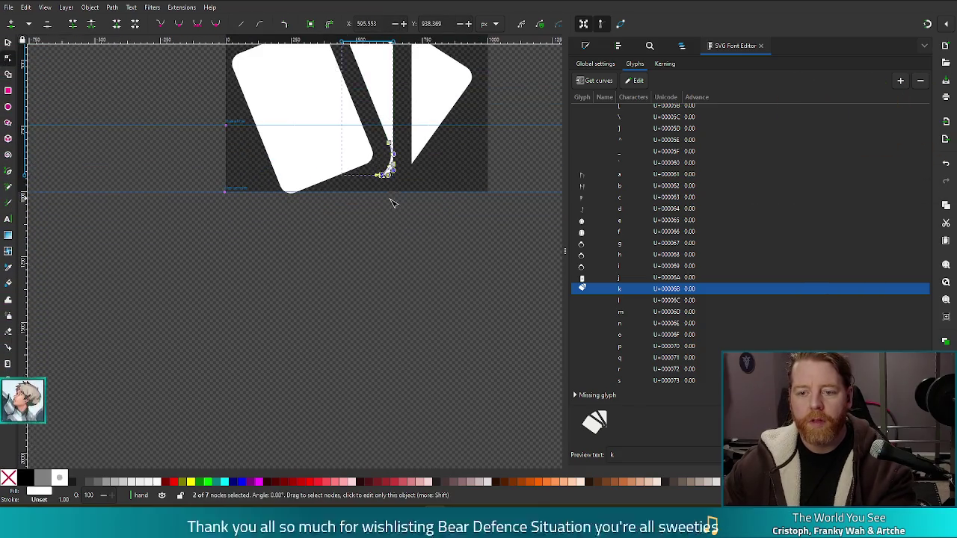
{"action": "scroll", "coordinate": [402, 218], "scroll_direction": "down", "scroll_amount": 4}
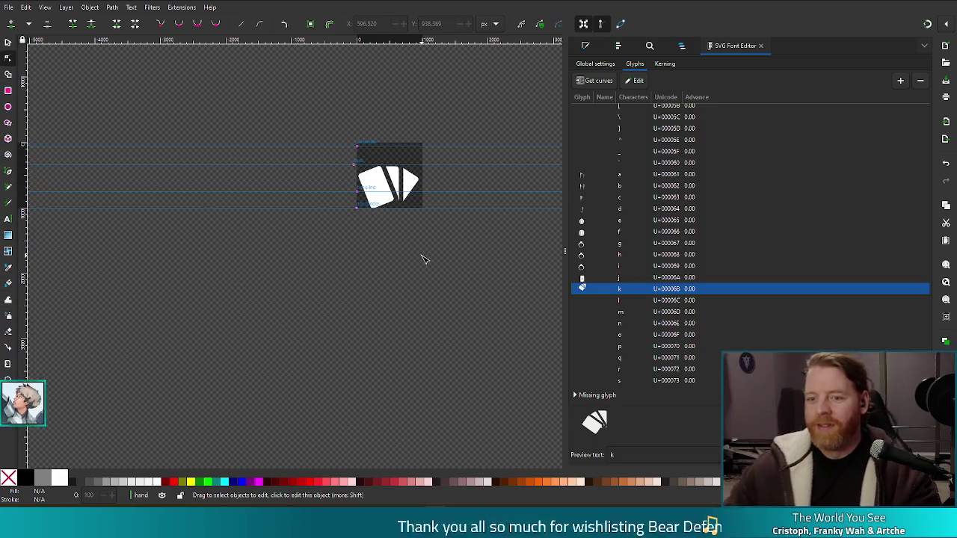
{"action": "scroll", "coordinate": [404, 190], "scroll_direction": "up", "scroll_amount": 1}
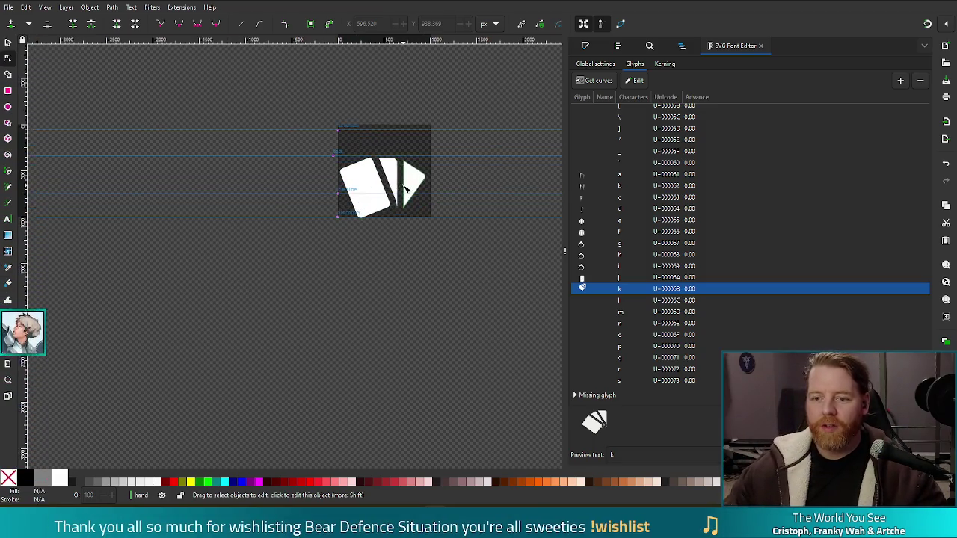
Step: Select all three cards and rotate them together slightly
{"action": "scroll", "coordinate": [405, 190], "scroll_direction": "up", "scroll_amount": 3}
{"action": "left_click", "coordinate": [307, 179]}
{"action": "left_click", "coordinate": [365, 157], "text": "shift"}
{"action": "left_click", "coordinate": [430, 168], "text": "shift"}
{"action": "key", "text": "s"}
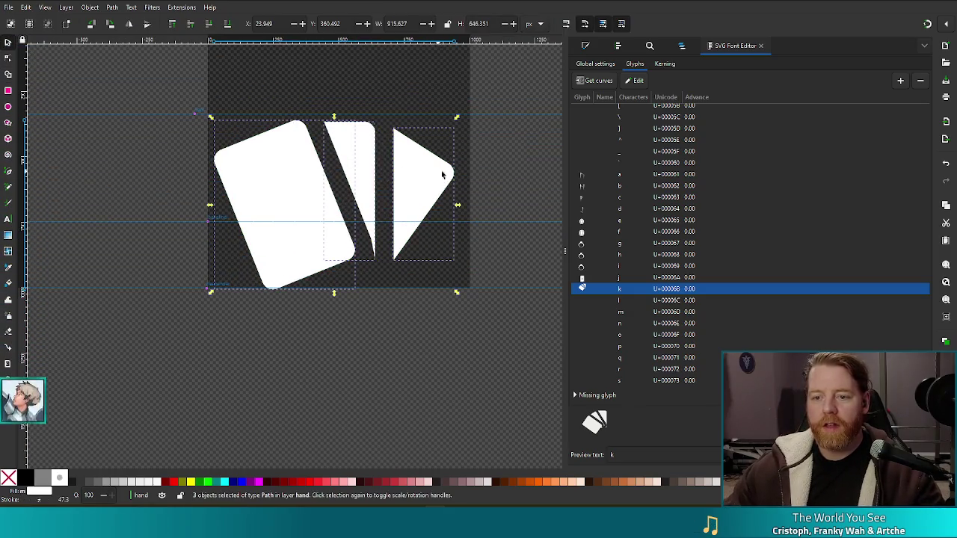
{"action": "mouse_move", "coordinate": [461, 121]}
{"action": "left_mouse_down"}
{"action": "mouse_move", "coordinate": [469, 138]}
{"action": "mouse_move", "coordinate": [461, 129]}
{"action": "left_mouse_up"}
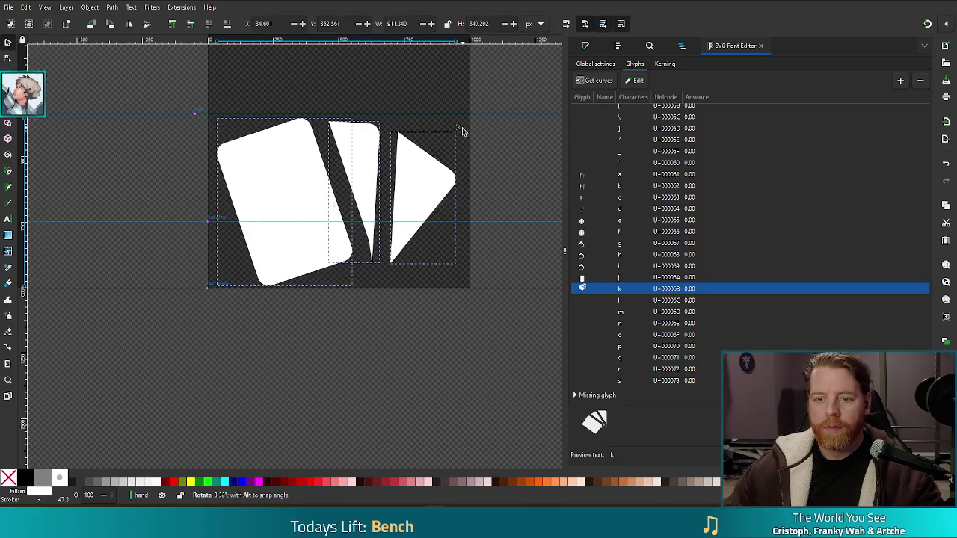
Step: Raise the cards, enlarge them to about 942 × 661 px and bring up Align and Distribute
{"action": "left_click_drag", "start_coordinate": [430, 187], "coordinate": [431, 182]}
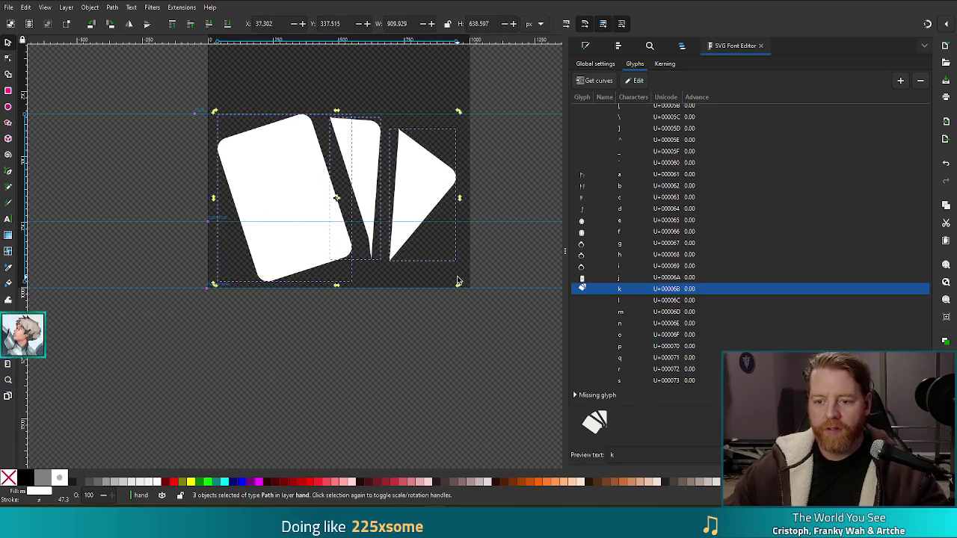
{"action": "left_click_drag", "start_coordinate": [459, 284], "coordinate": [461, 291]}
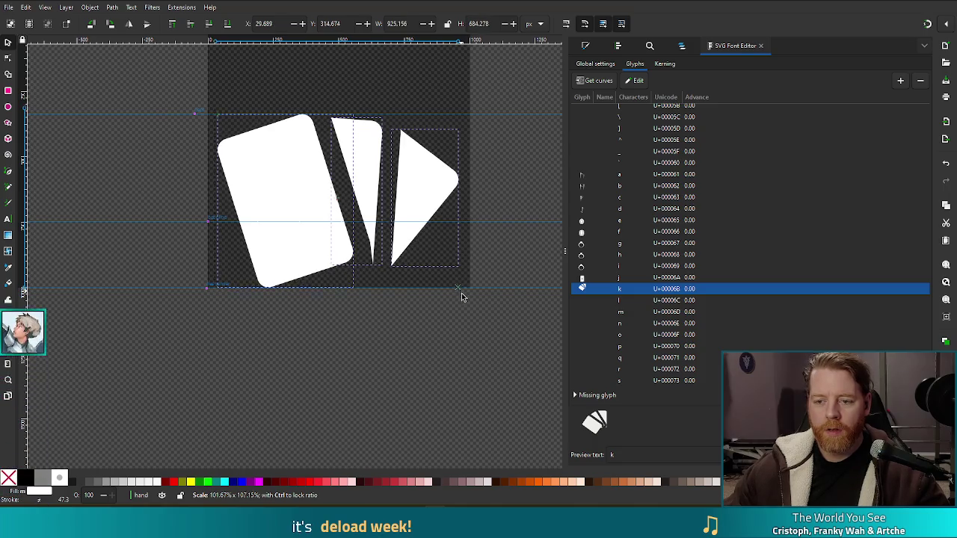
{"action": "left_click_drag", "start_coordinate": [461, 294], "coordinate": [467, 303]}
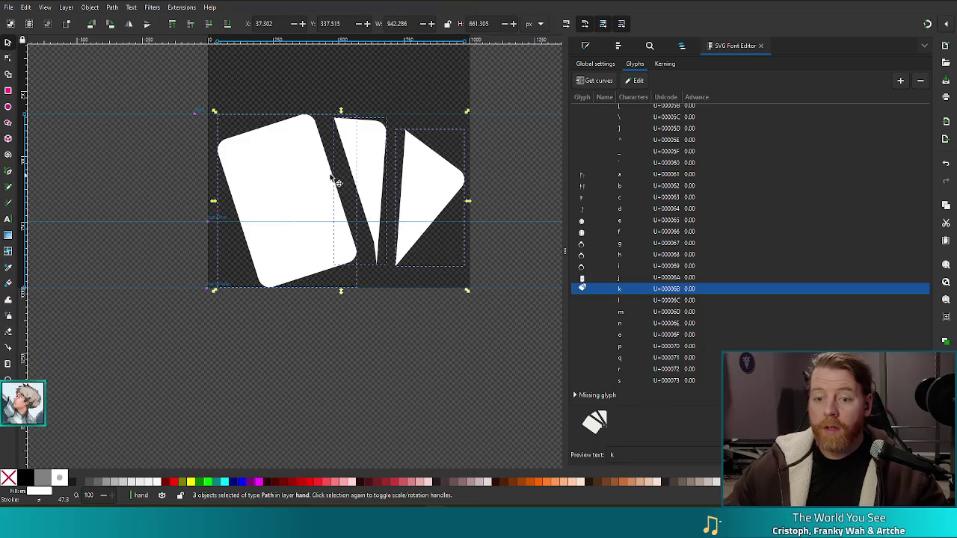
{"action": "left_click", "coordinate": [636, 51]}
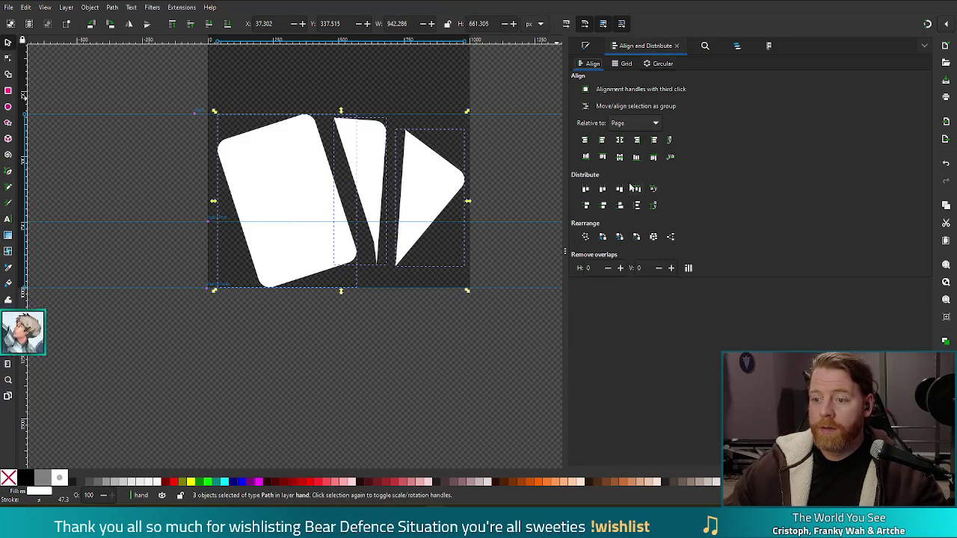
Step: Try centring the cards on one vertical axis, then undo and redo to restore them
{"action": "left_click", "coordinate": [619, 141]}
{"action": "key", "text": "ctrl+z"}
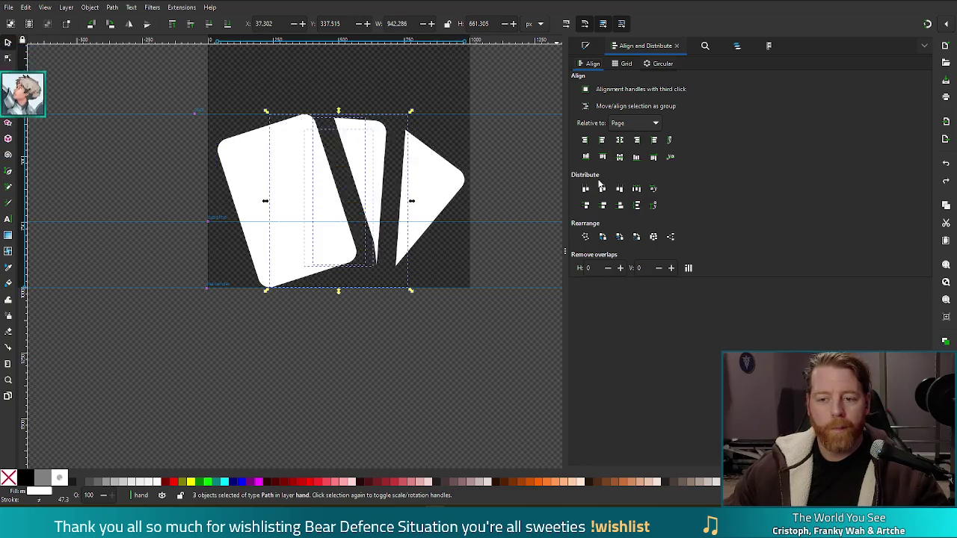
{"action": "key", "text": "ctrl+z"}
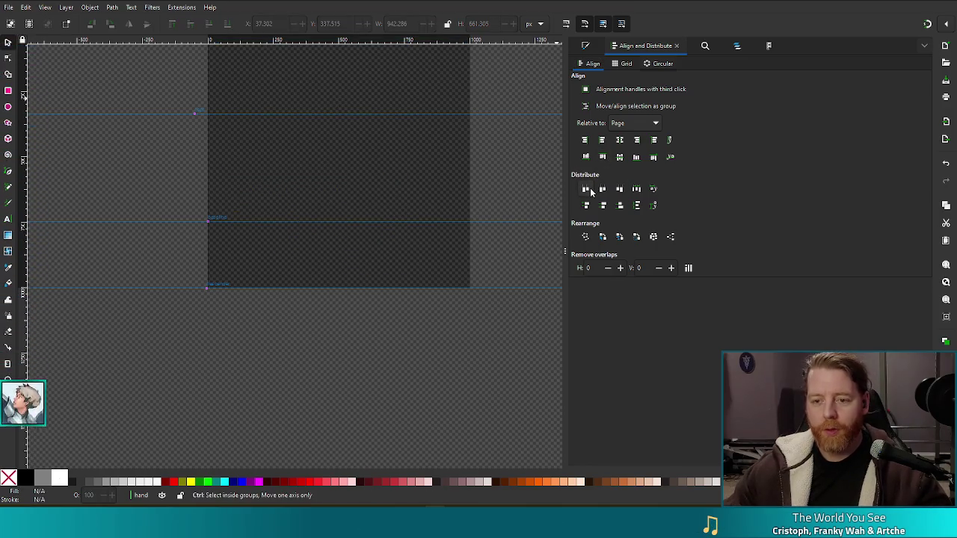
{"action": "key", "text": "ctrl+shift+z"}
Step: Combine the three cards into one path, centre it on the page and save
{"action": "left_click", "coordinate": [288, 172]}
{"action": "left_click", "coordinate": [370, 163], "text": "shift"}
{"action": "left_click", "coordinate": [432, 174], "text": "shift"}
{"action": "key", "text": "ctrl+k"}
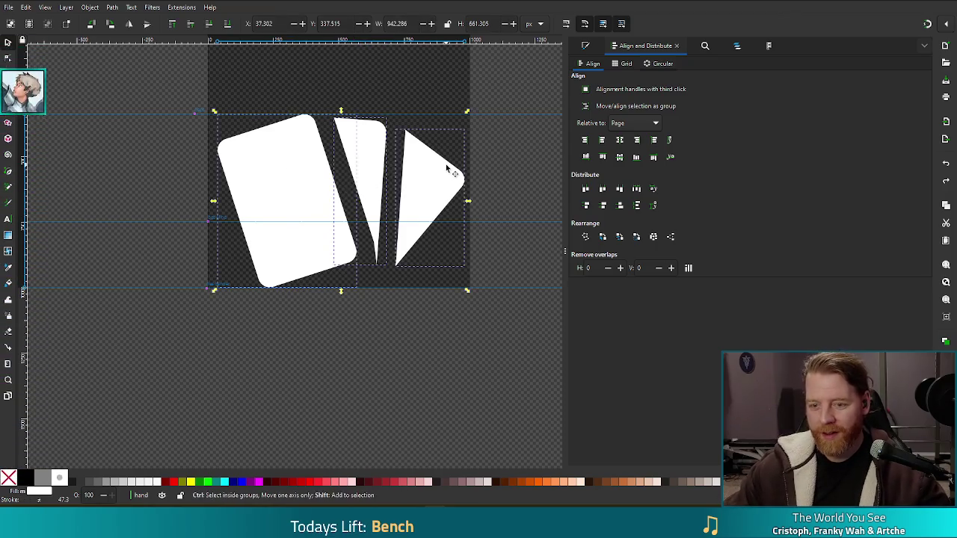
{"action": "left_click", "coordinate": [621, 142]}
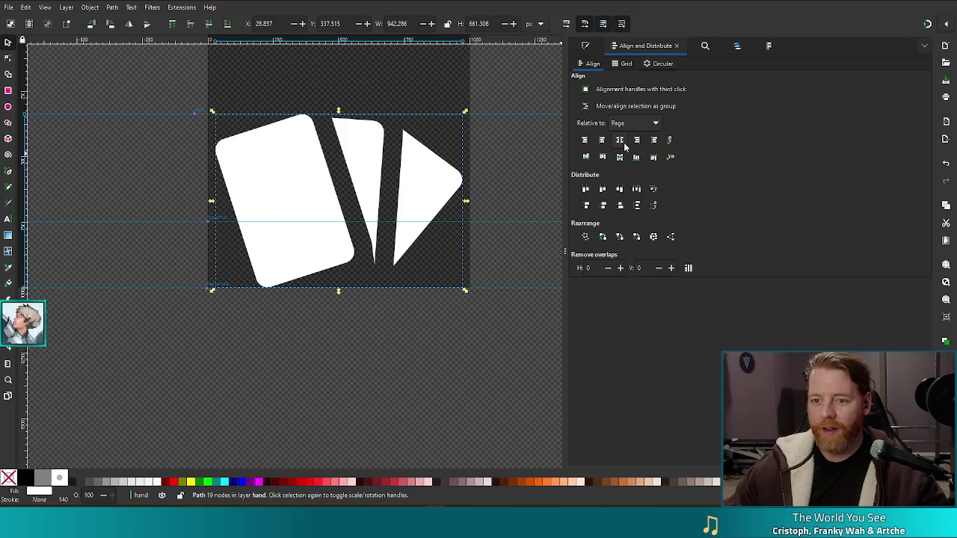
{"action": "left_click", "coordinate": [386, 377]}
{"action": "key", "text": "ctrl+s"}
Step: Assign the combined card path to glyph k in the SVG Font Editor and save earend_icon.svg
{"action": "left_click", "coordinate": [769, 47]}
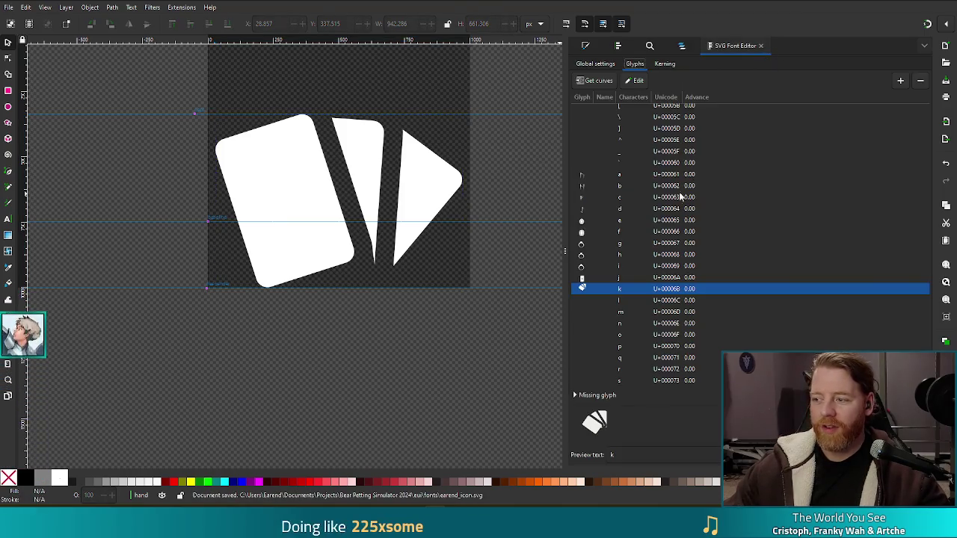
{"action": "left_click", "coordinate": [370, 173]}
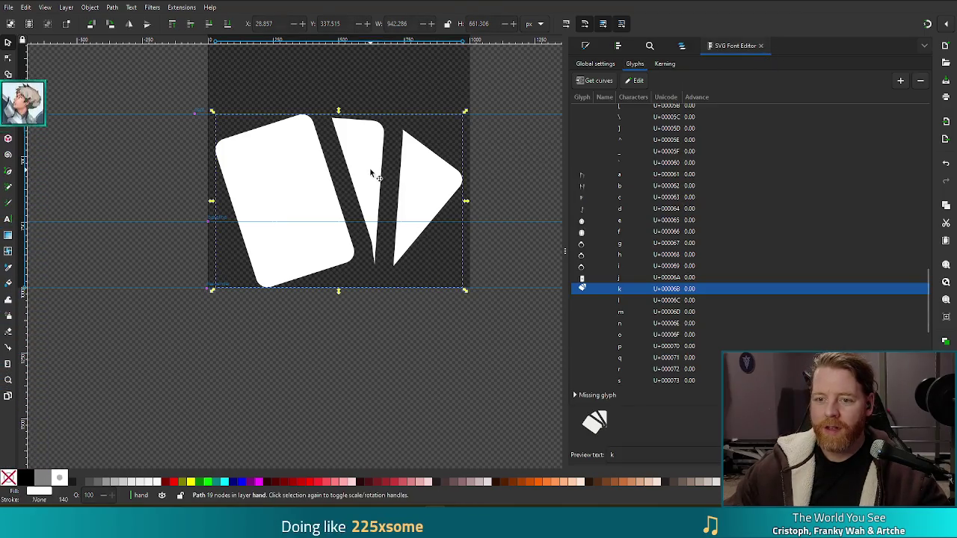
{"action": "left_click", "coordinate": [593, 81]}
{"action": "left_click", "coordinate": [343, 377]}
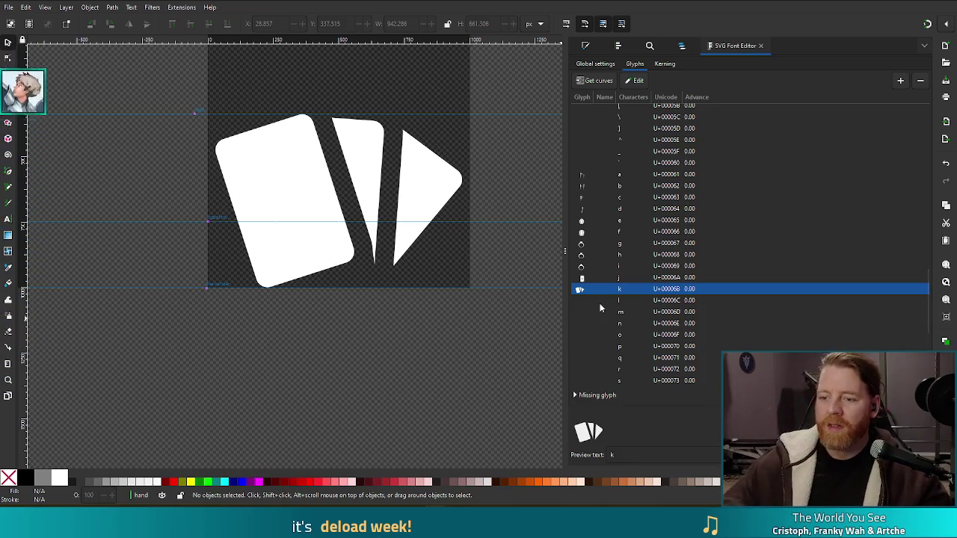
{"action": "key", "text": "ctrl+s"}
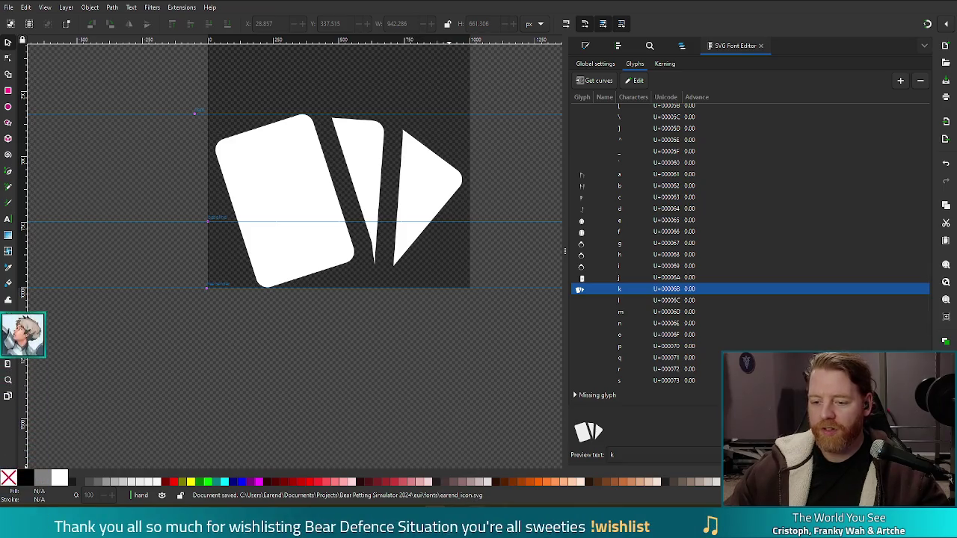
{"action": "left_click", "coordinate": [397, 354]}
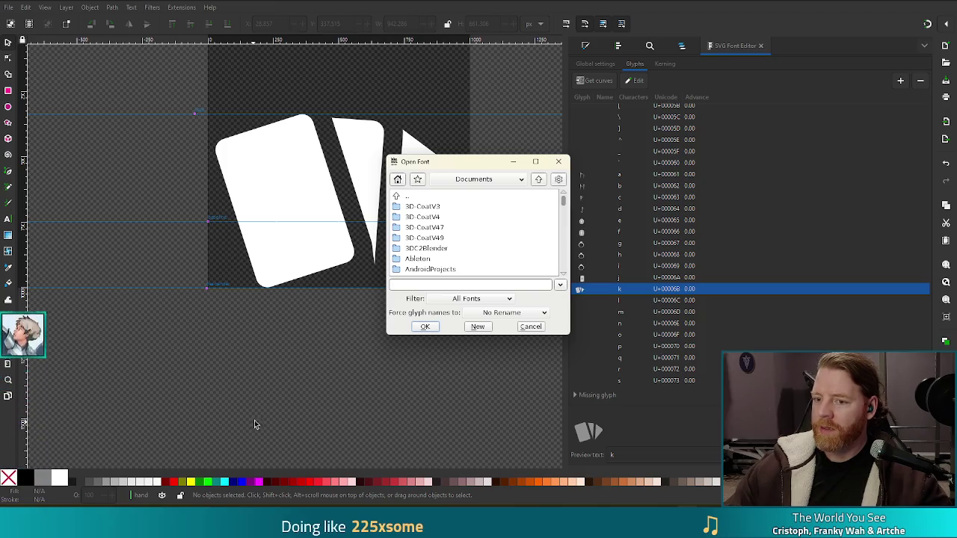
Step: Open earend_icon.svg in FontForge from the bookmarked project fonts folder
{"action": "left_click_drag", "start_coordinate": [484, 170], "coordinate": [638, 233]}
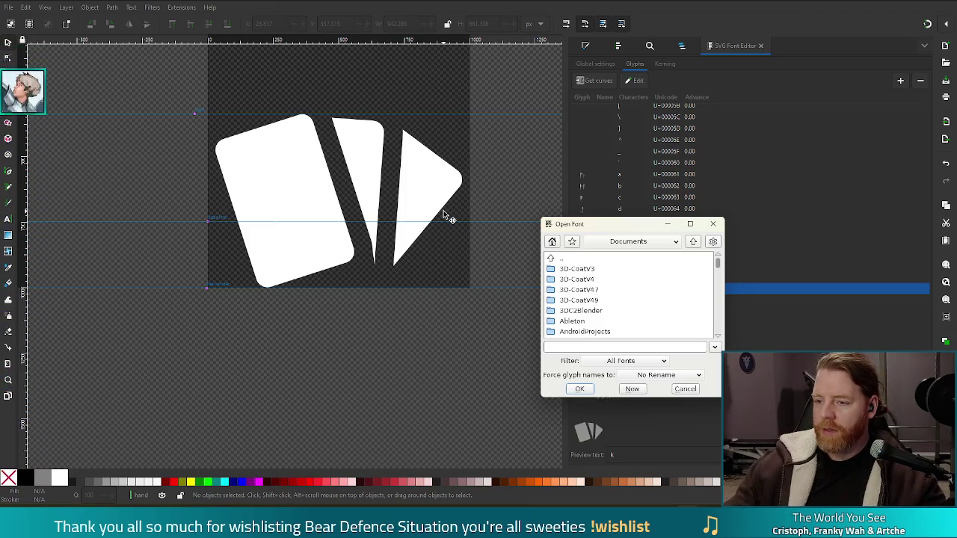
{"action": "left_click", "coordinate": [572, 242]}
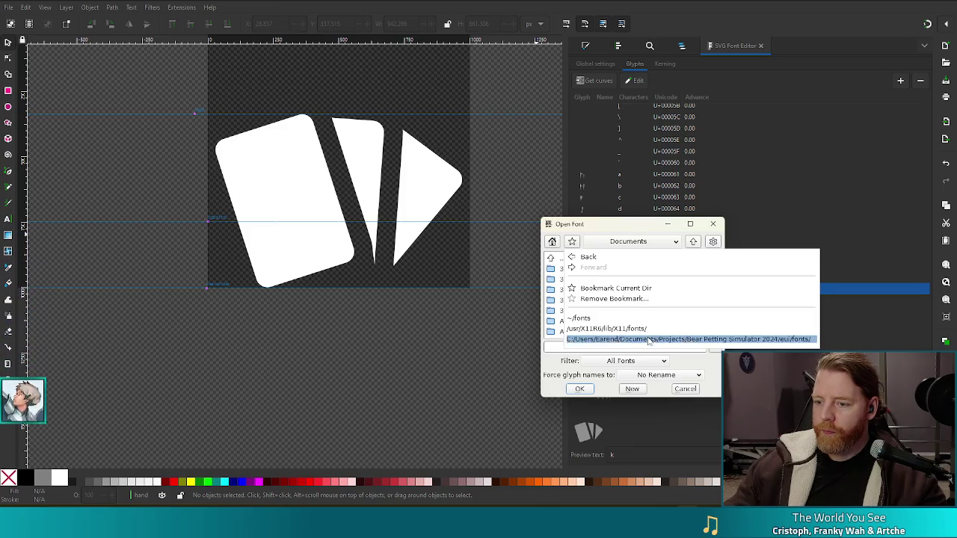
{"action": "left_click", "coordinate": [659, 338]}
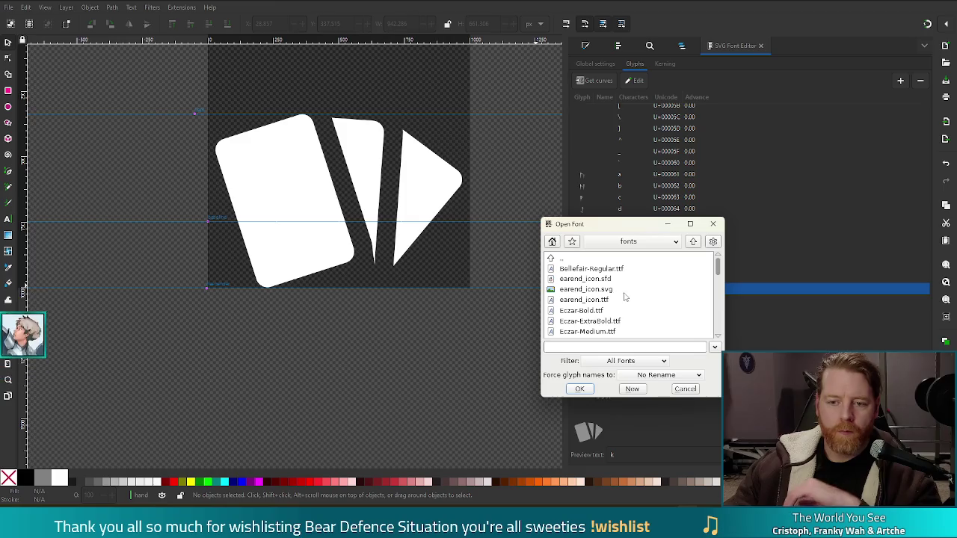
{"action": "double_click", "coordinate": [591, 290]}
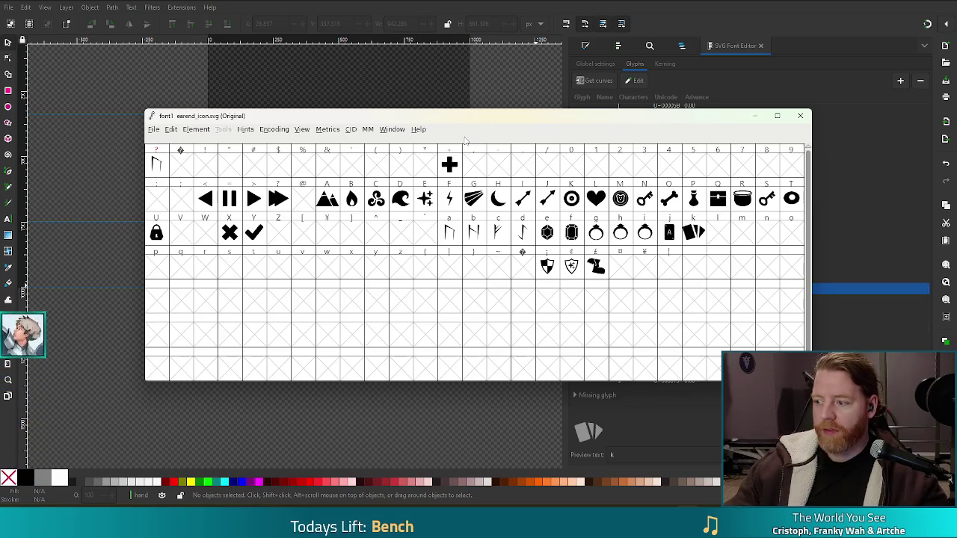
Step: Generate earend_icon.ttf, replacing the existing file despite the em-size warning
{"action": "key", "text": "ctrl+shift+g"}
{"action": "scroll", "coordinate": [473, 205], "scroll_direction": "up", "scroll_amount": 3}
{"action": "scroll", "coordinate": [473, 204], "scroll_direction": "up", "scroll_amount": 2}
{"action": "scroll", "coordinate": [474, 205], "scroll_direction": "up", "scroll_amount": 1}
{"action": "scroll", "coordinate": [474, 204], "scroll_direction": "up", "scroll_amount": 1}
{"action": "double_click", "coordinate": [463, 227]}
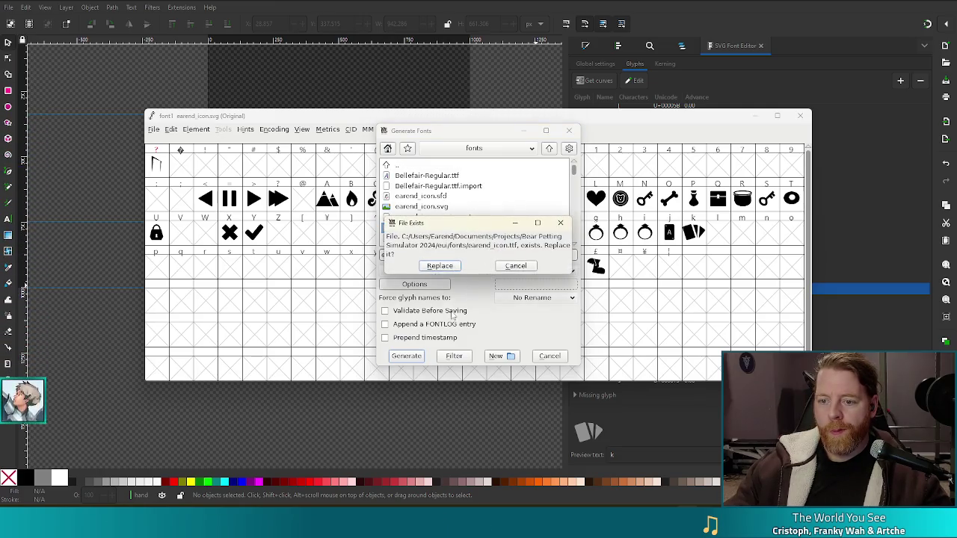
{"action": "left_click", "coordinate": [440, 266]}
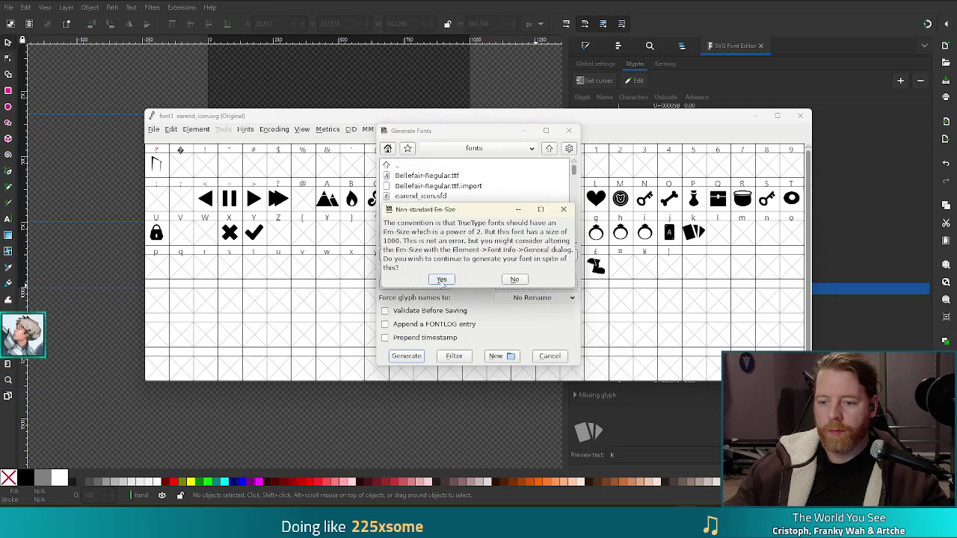
{"action": "left_click", "coordinate": [442, 281]}
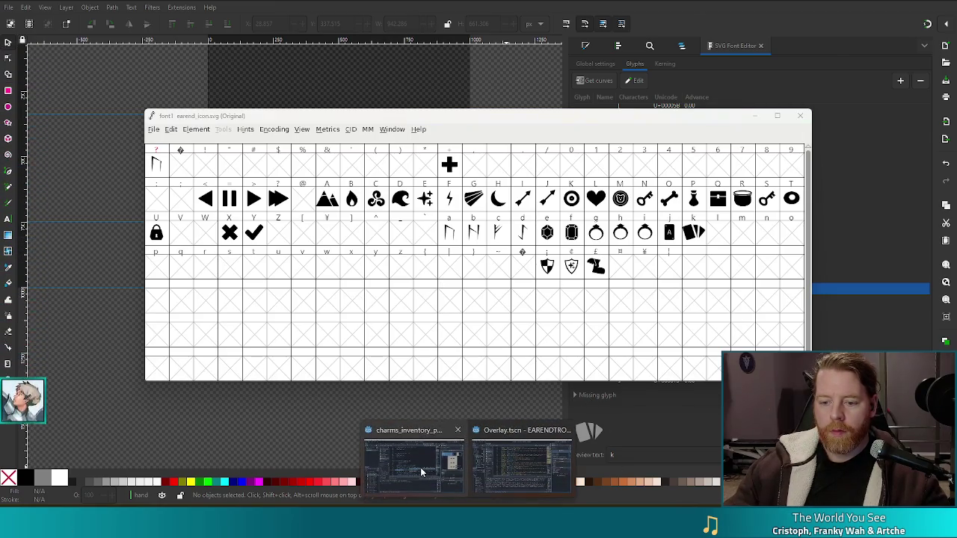
{"action": "left_click", "coordinate": [414, 459]}
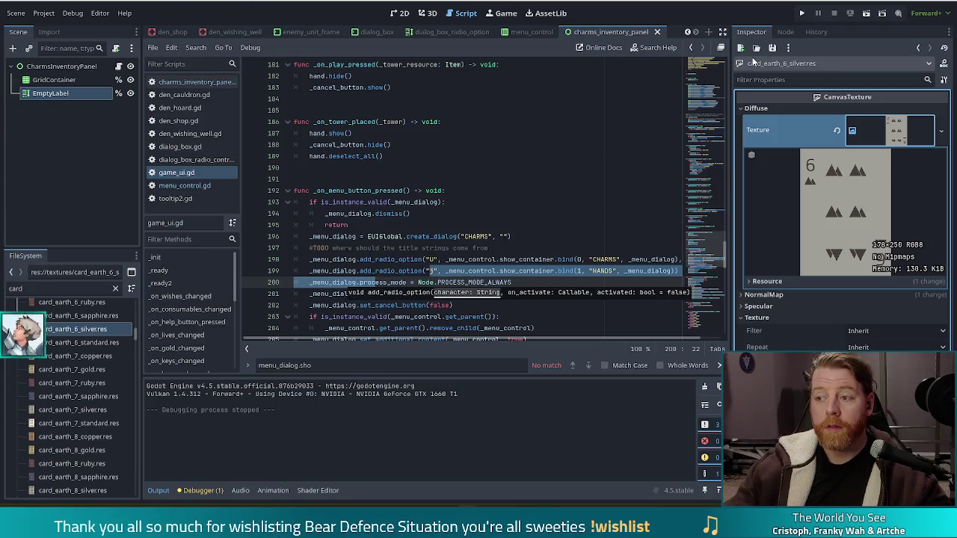
Step: Change the HANDS option's icon character to "k" in game_ui.gd and run the project
{"action": "key", "text": "alt+Tab"}
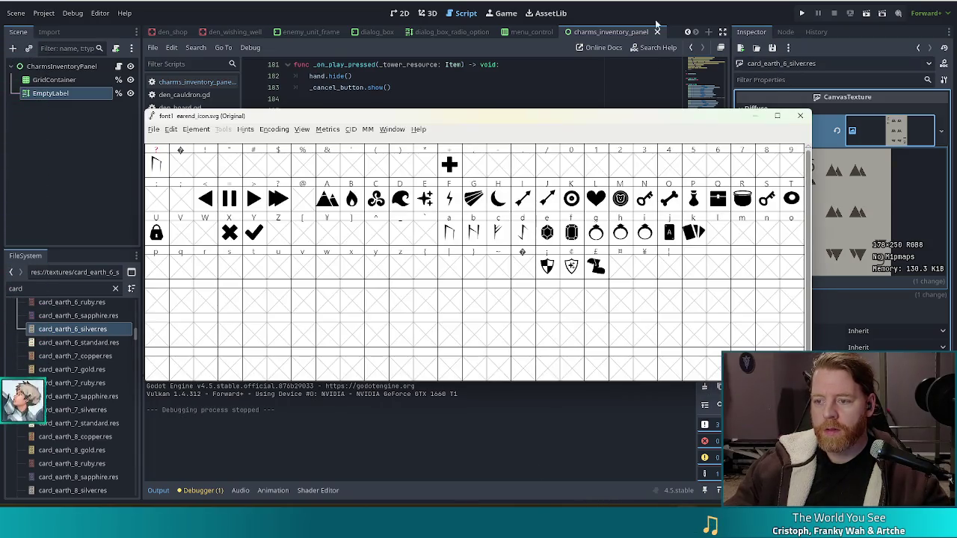
{"action": "key", "text": "alt+Tab"}
{"action": "left_click", "coordinate": [431, 270]}
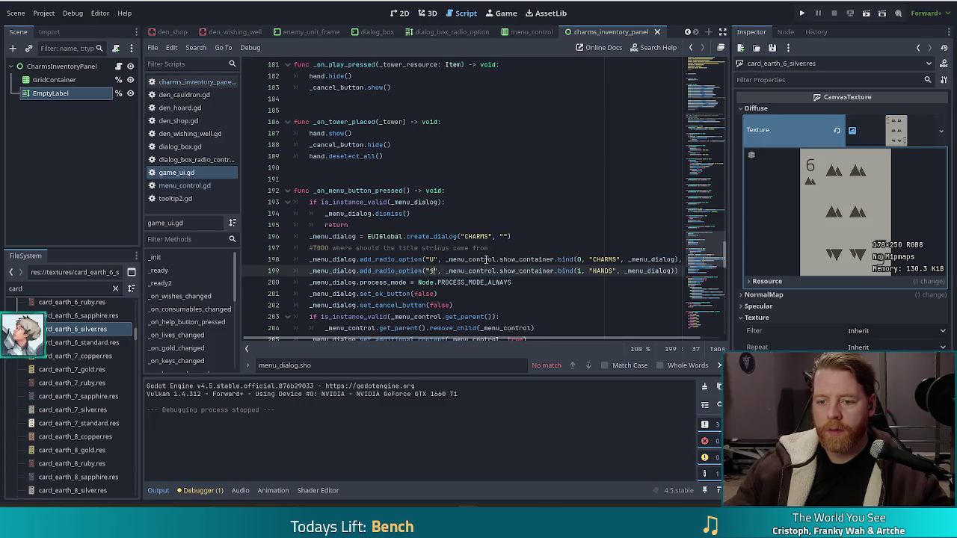
{"action": "type", "text": "H"}
{"action": "key", "text": "ctrl+s"}
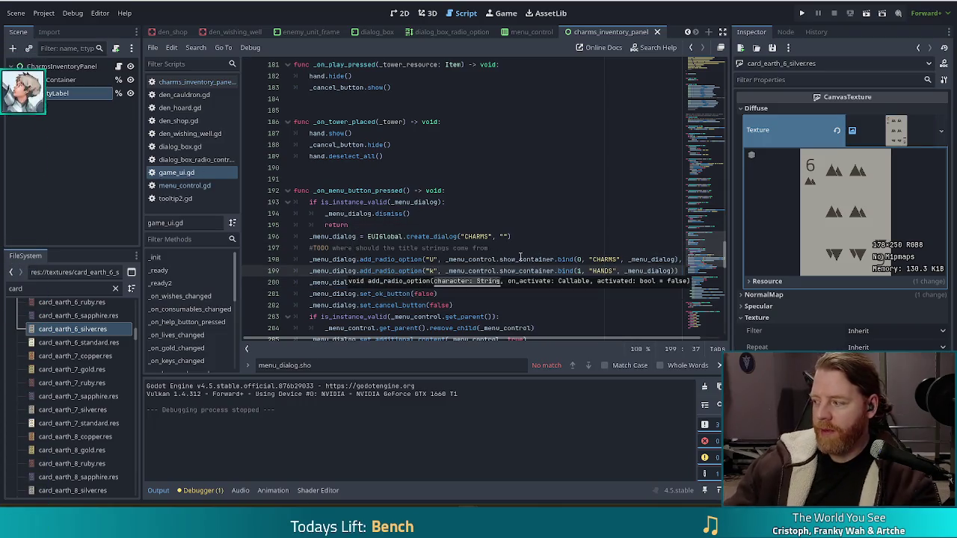
{"action": "left_click", "coordinate": [803, 13]}
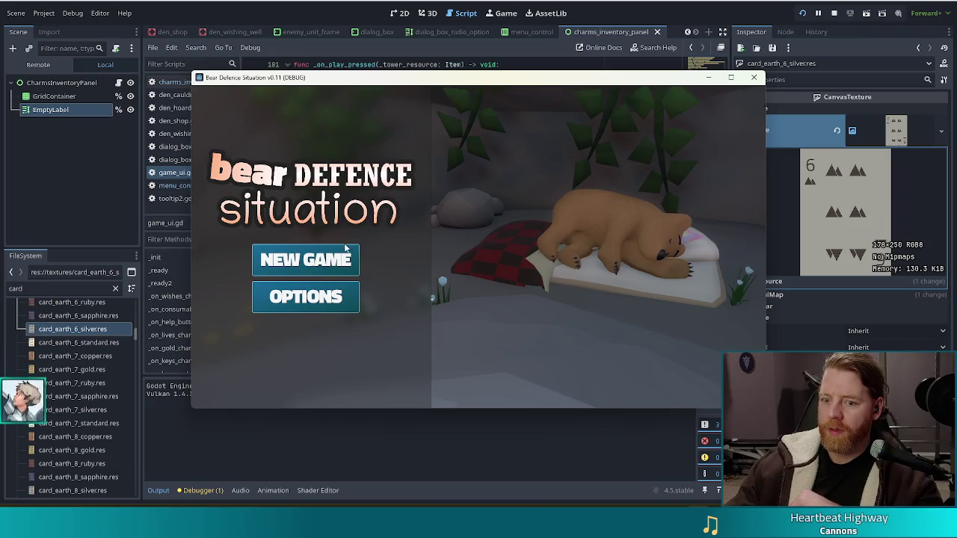
Step: Start a new game and open the in-game menu to inspect the tab icons
{"action": "left_click", "coordinate": [306, 260]}
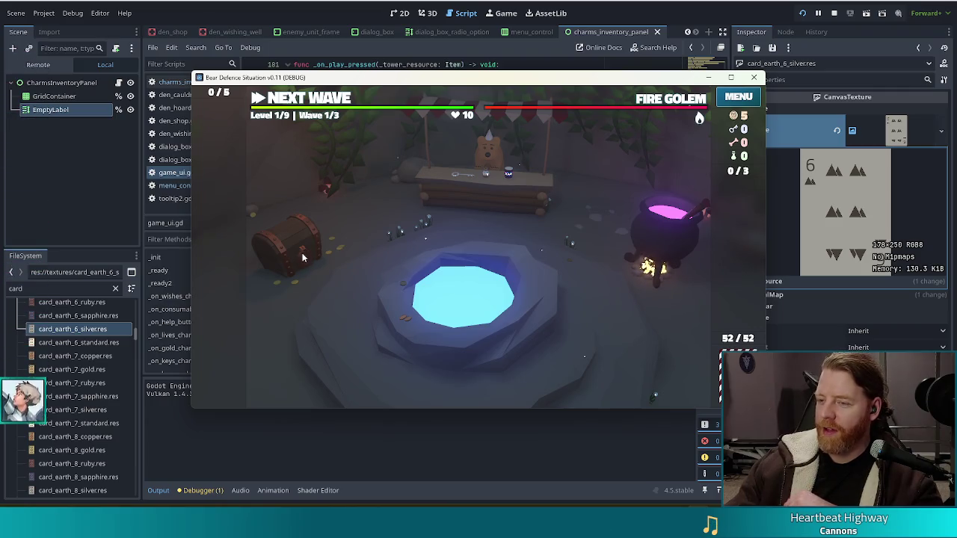
{"action": "left_click", "coordinate": [738, 96]}
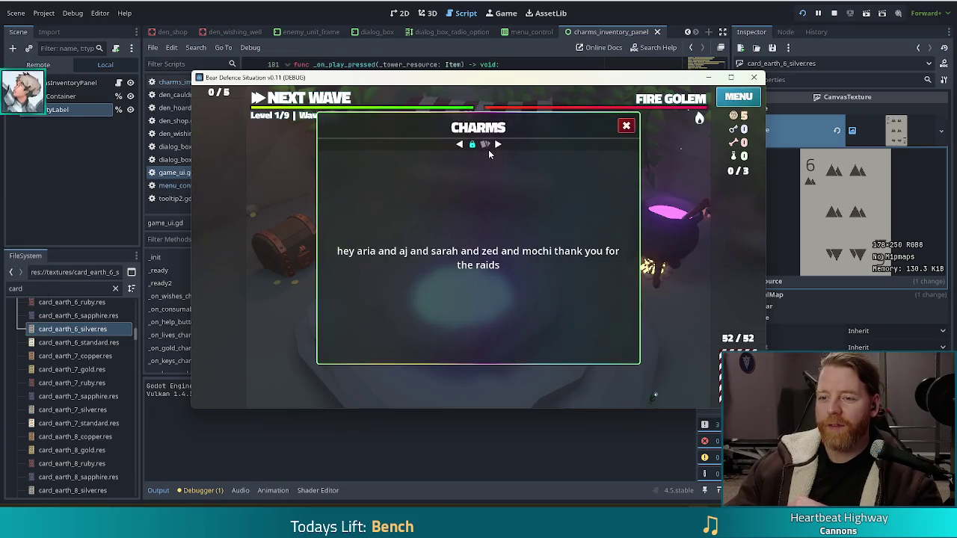
{"action": "left_click", "coordinate": [730, 78]}
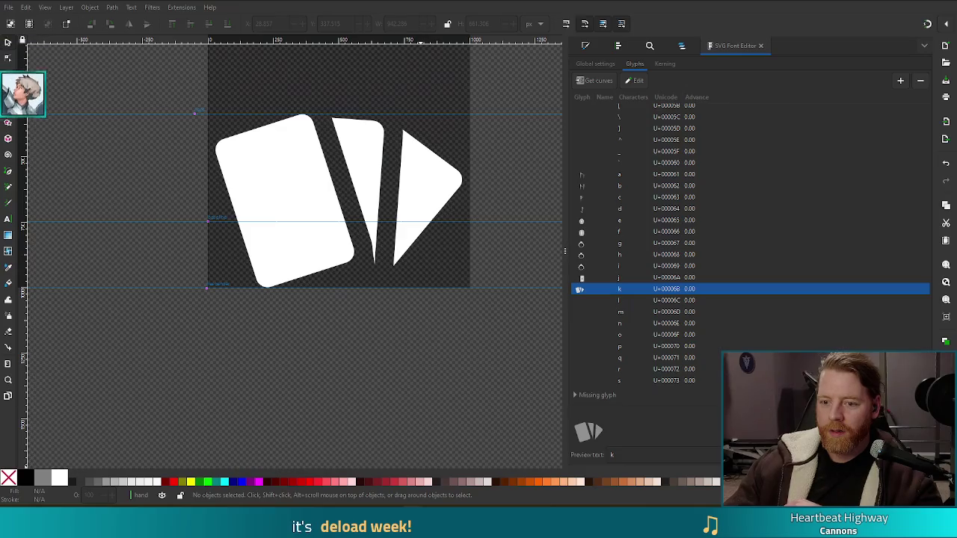
Step: Inspect the nodes of the fanned-cards path with the Node tool
{"action": "key", "text": "n"}
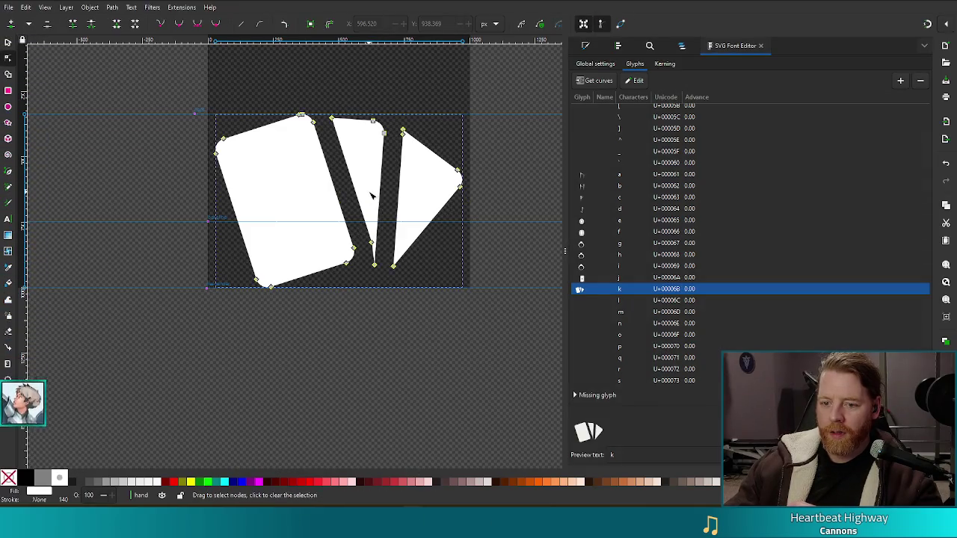
{"action": "left_click", "coordinate": [374, 266]}
{"action": "left_click", "coordinate": [390, 299]}
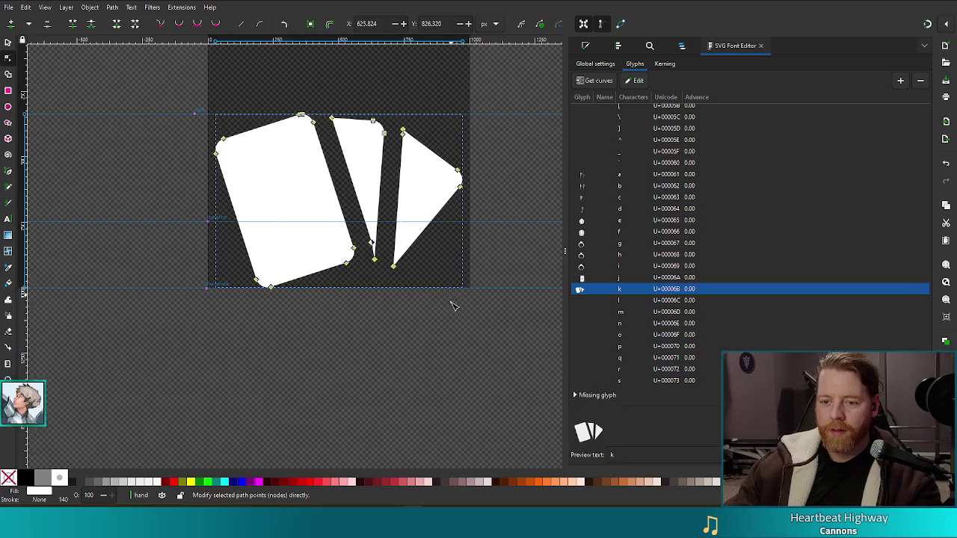
{"action": "left_click", "coordinate": [404, 329]}
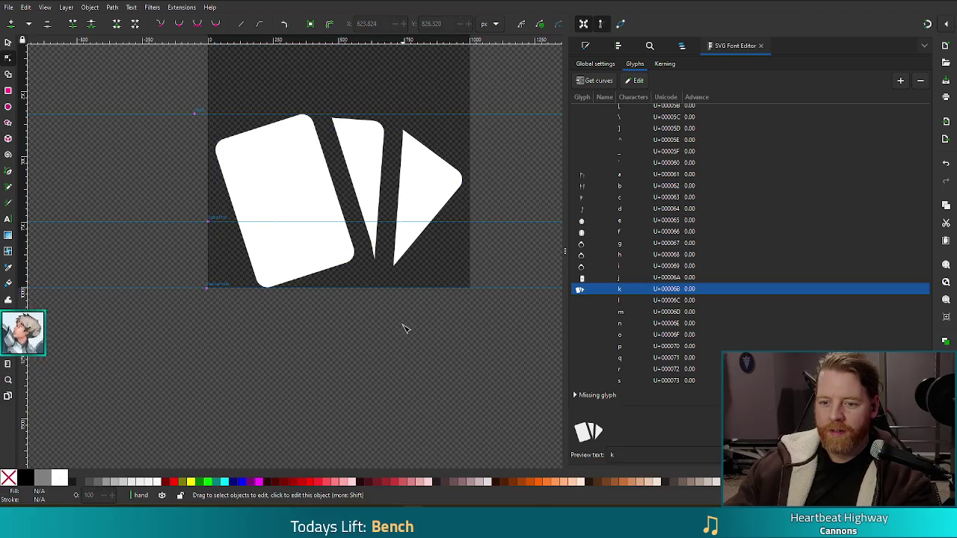
{"action": "left_click", "coordinate": [367, 199]}
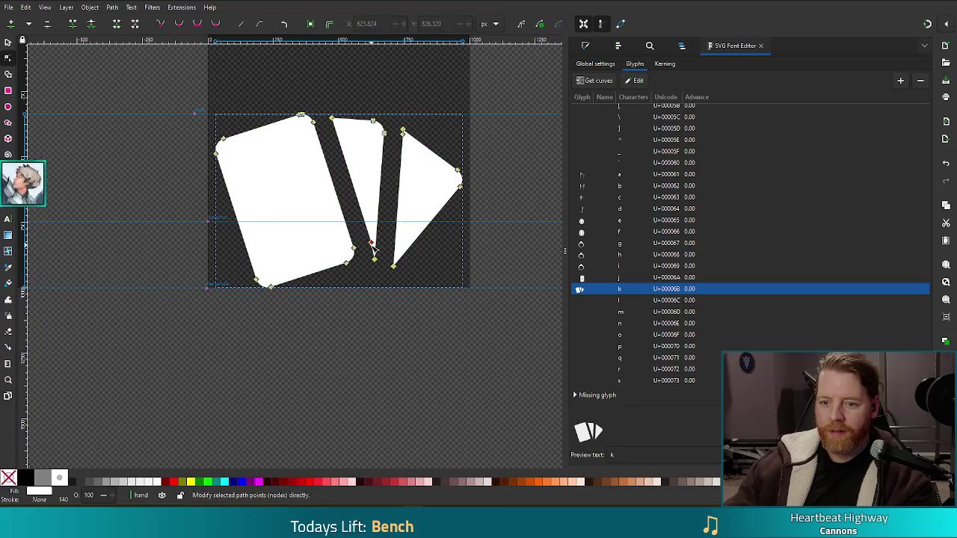
{"action": "left_click", "coordinate": [392, 315]}
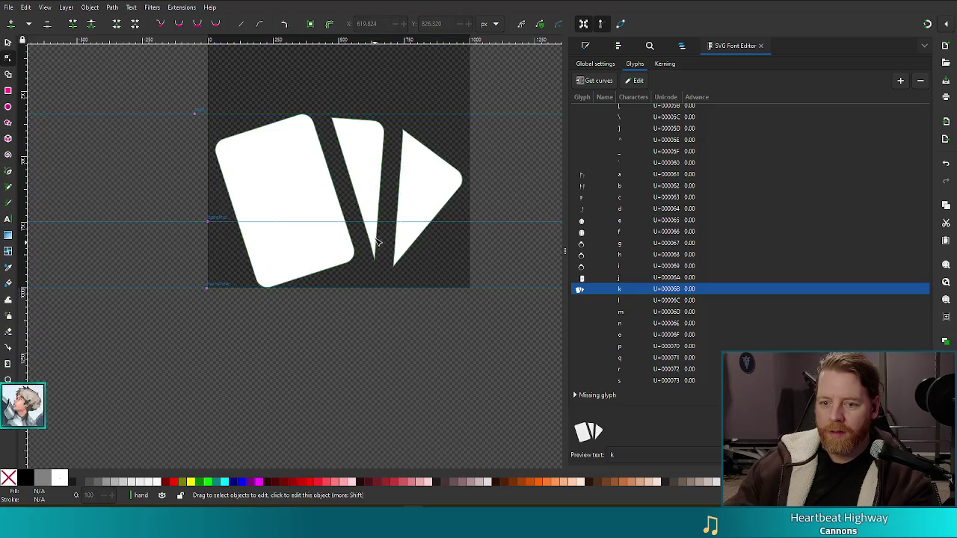
Step: Save the drawing and select the whole fanned-cards path
{"action": "key", "text": "ctrl+s"}
{"action": "key", "text": "s"}
{"action": "left_click", "coordinate": [374, 149]}
{"action": "left_click", "coordinate": [378, 187]}
{"action": "left_click", "coordinate": [384, 217]}
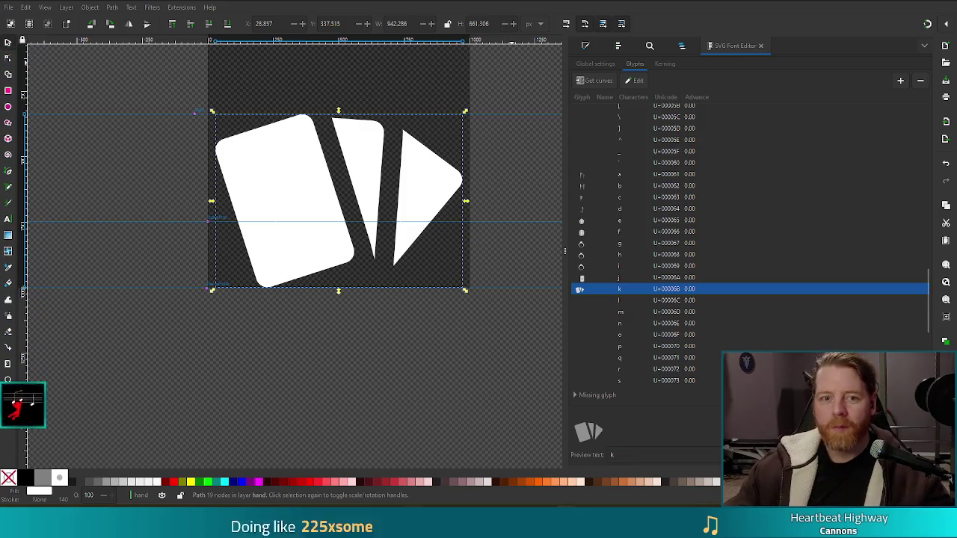
Step: Re-save earend_icon.svg with the fanned-cards glyph on k
{"action": "key", "text": "ctrl+s"}
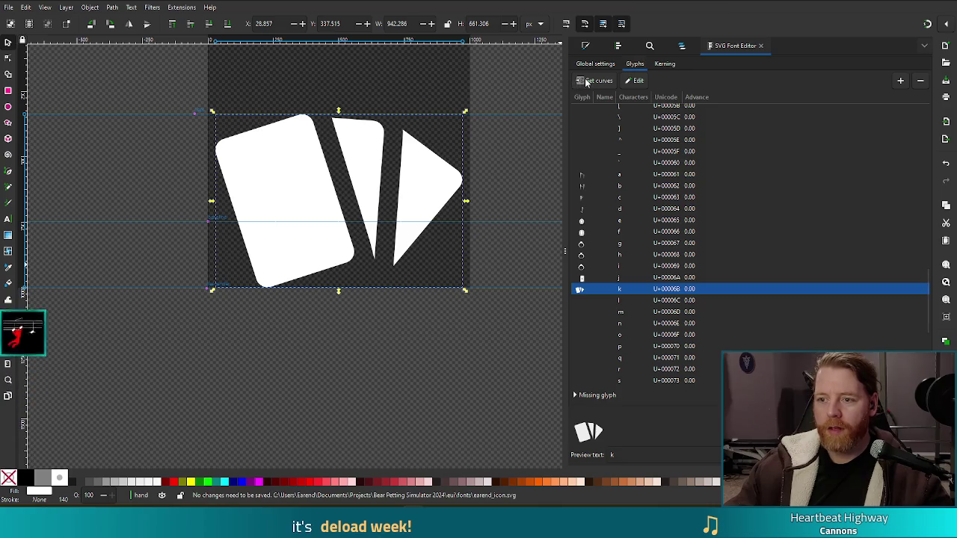
{"action": "left_click", "coordinate": [586, 81]}
{"action": "key", "text": "ctrl+s"}
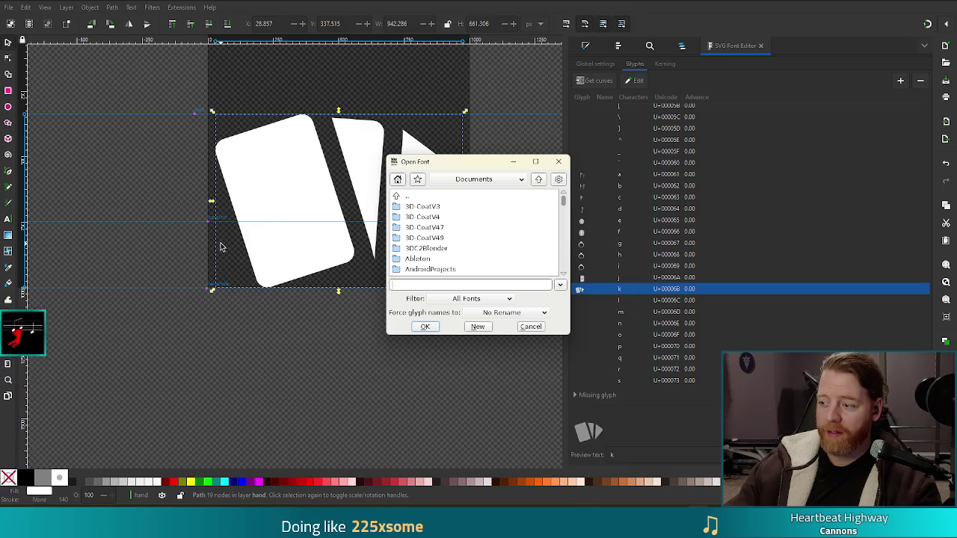
Step: Reopen earend_icon.svg from the bookmarked fonts folder and reposition the font window
{"action": "left_click", "coordinate": [418, 179]}
{"action": "left_click", "coordinate": [547, 276]}
{"action": "left_click", "coordinate": [549, 270]}
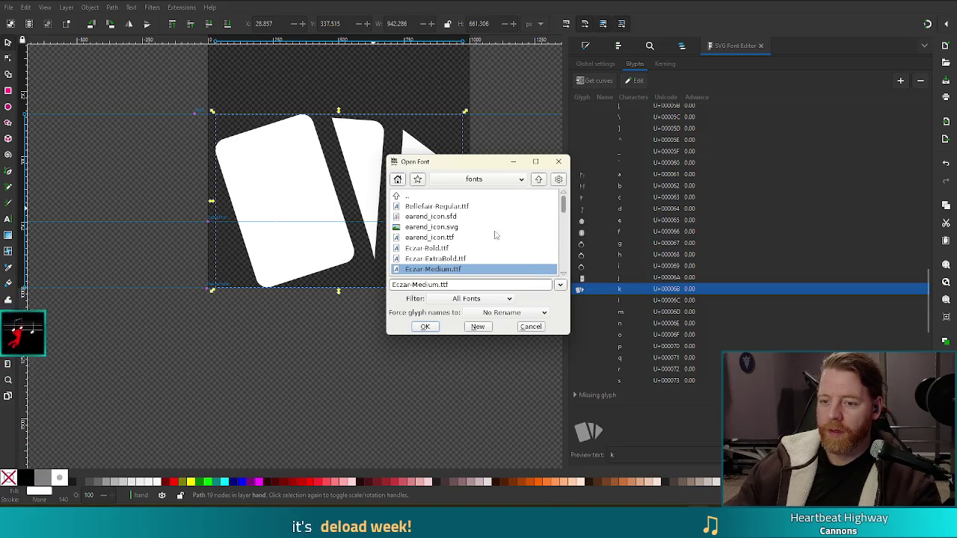
{"action": "left_click", "coordinate": [419, 226]}
{"action": "double_click", "coordinate": [428, 229]}
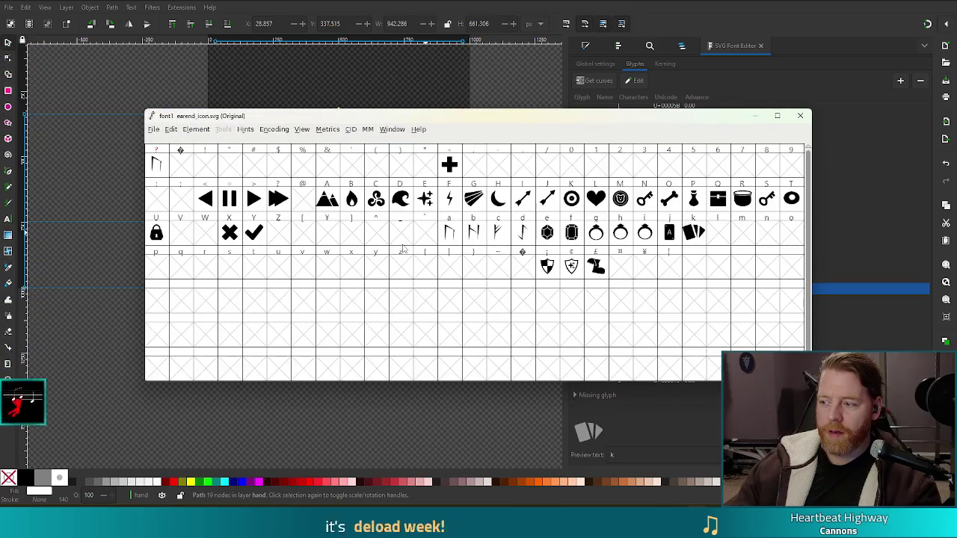
{"action": "mouse_move", "coordinate": [421, 122]}
{"action": "left_mouse_down"}
{"action": "mouse_move", "coordinate": [671, 280]}
{"action": "mouse_move", "coordinate": [851, 238]}
{"action": "left_mouse_up"}
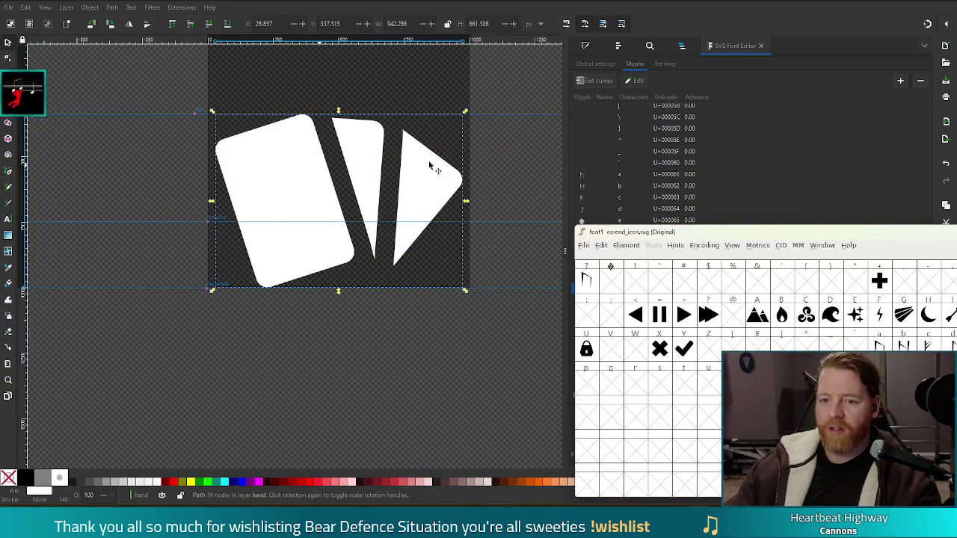
{"action": "scroll", "coordinate": [388, 167], "scroll_direction": "up", "scroll_amount": 3}
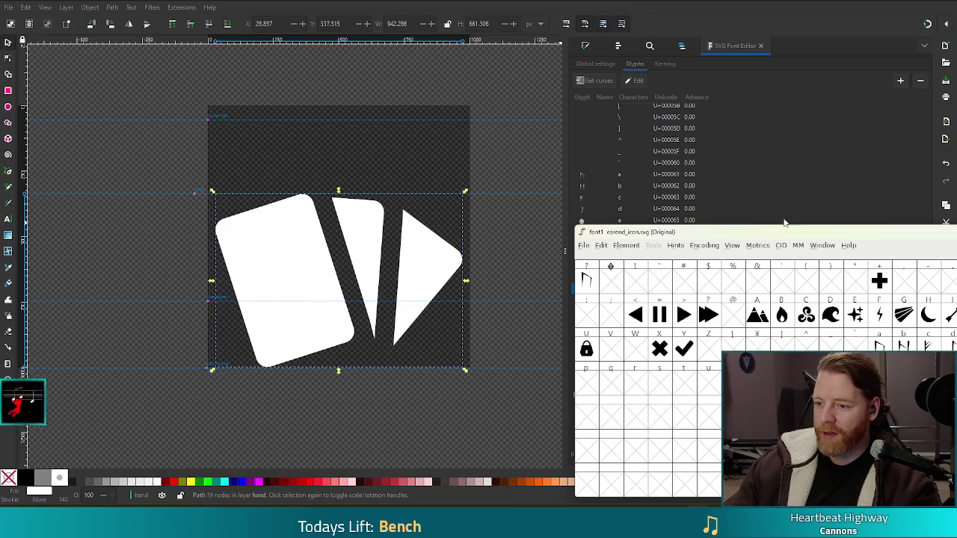
{"action": "mouse_move", "coordinate": [771, 229]}
{"action": "left_mouse_down"}
{"action": "mouse_move", "coordinate": [301, 122]}
{"action": "mouse_move", "coordinate": [317, 122]}
{"action": "mouse_move", "coordinate": [313, 113]}
{"action": "left_mouse_up"}
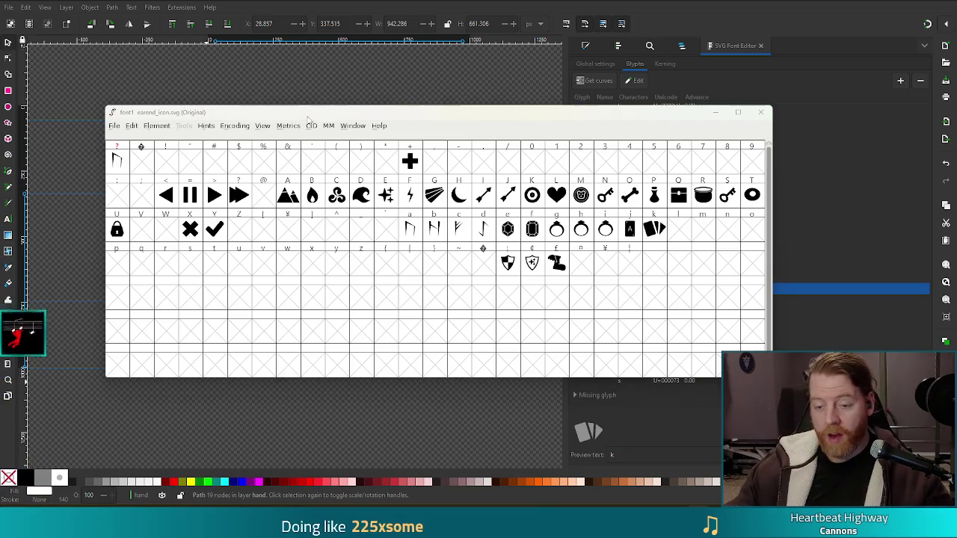
Step: Regenerate earend_icon.ttf from the SVG font, overwriting the old file despite the em-size warning
{"action": "key", "text": "ctrl+shift+g"}
{"action": "scroll", "coordinate": [459, 217], "scroll_direction": "up", "scroll_amount": 5}
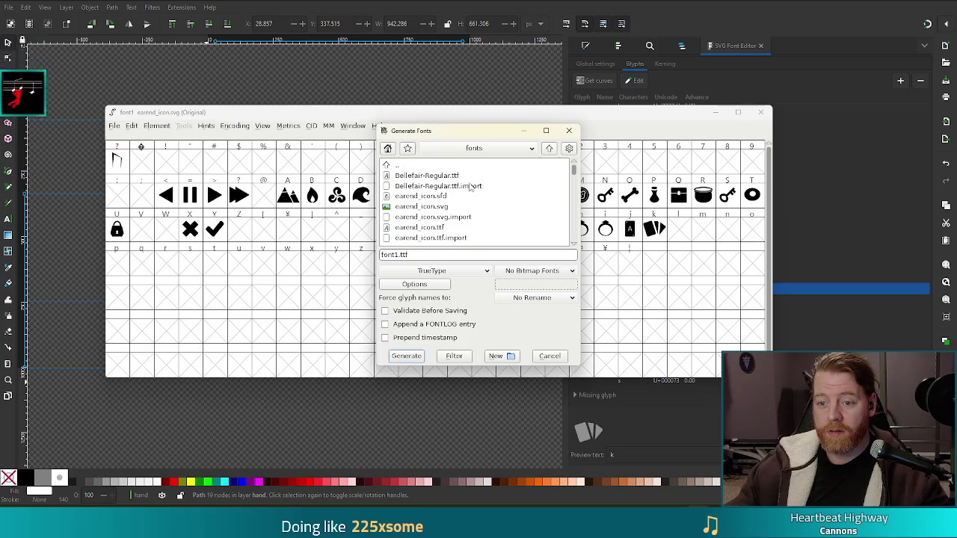
{"action": "left_click", "coordinate": [424, 228]}
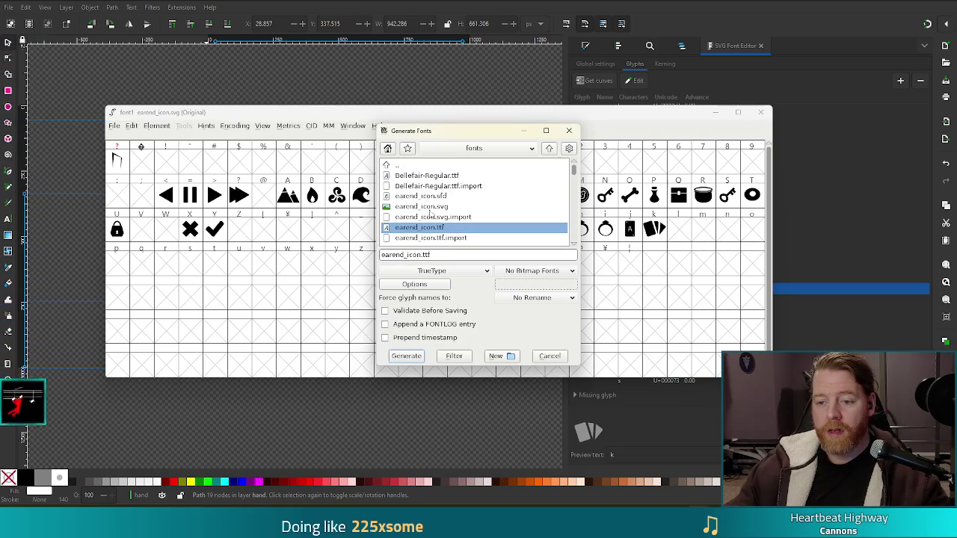
{"action": "left_click", "coordinate": [407, 356]}
{"action": "left_click", "coordinate": [440, 266]}
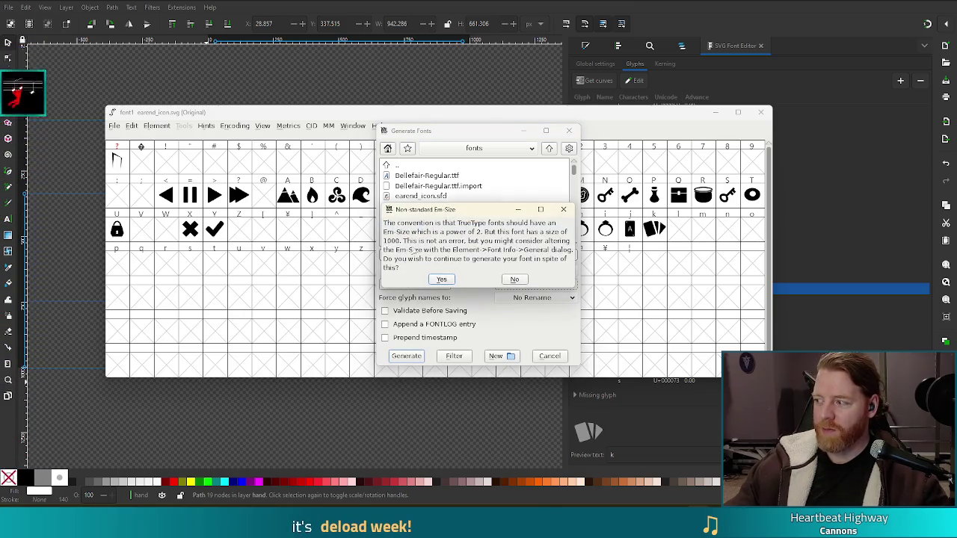
{"action": "left_click", "coordinate": [442, 280]}
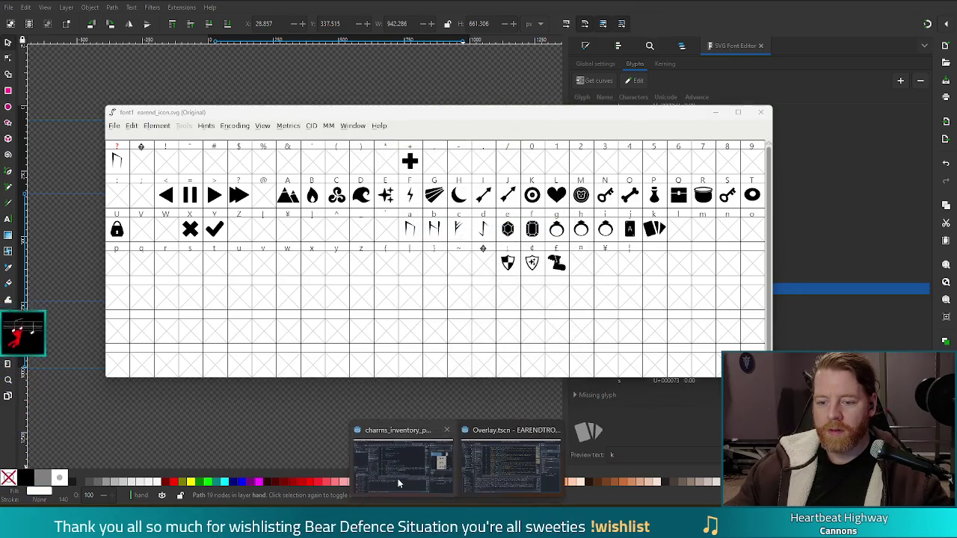
{"action": "left_click", "coordinate": [400, 471]}
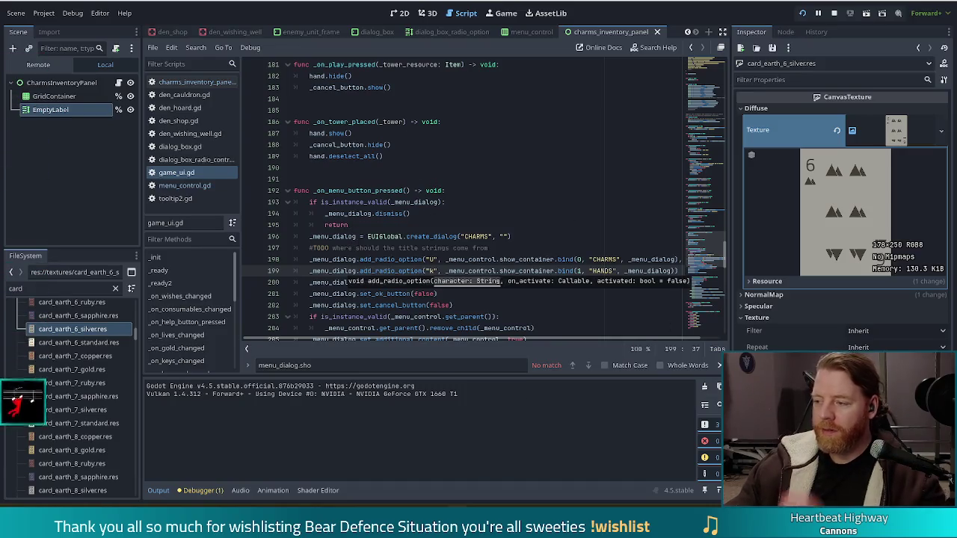
Step: Relaunch the game, start a new game and browse the wishing well, cauldron, shop and hoard panels
{"action": "left_click", "coordinate": [803, 12]}
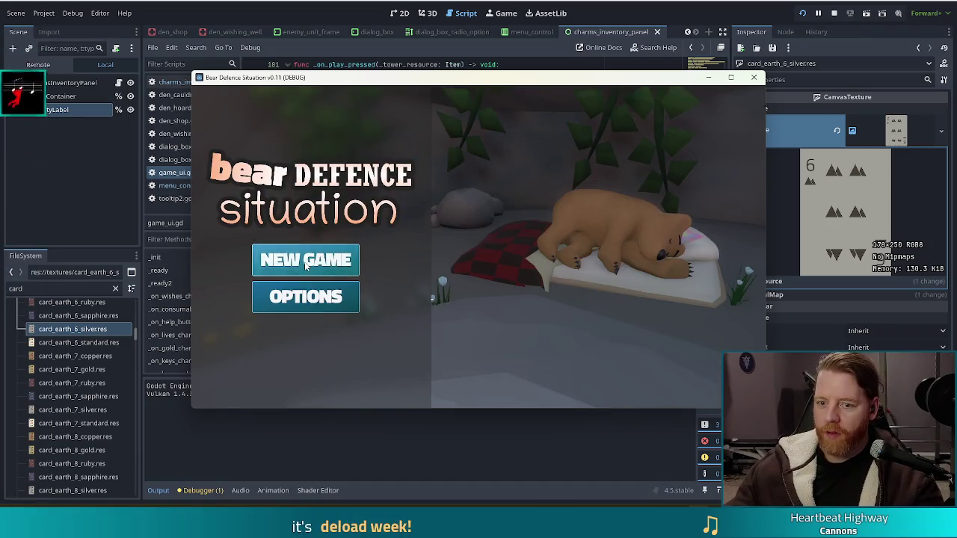
{"action": "left_click", "coordinate": [306, 262]}
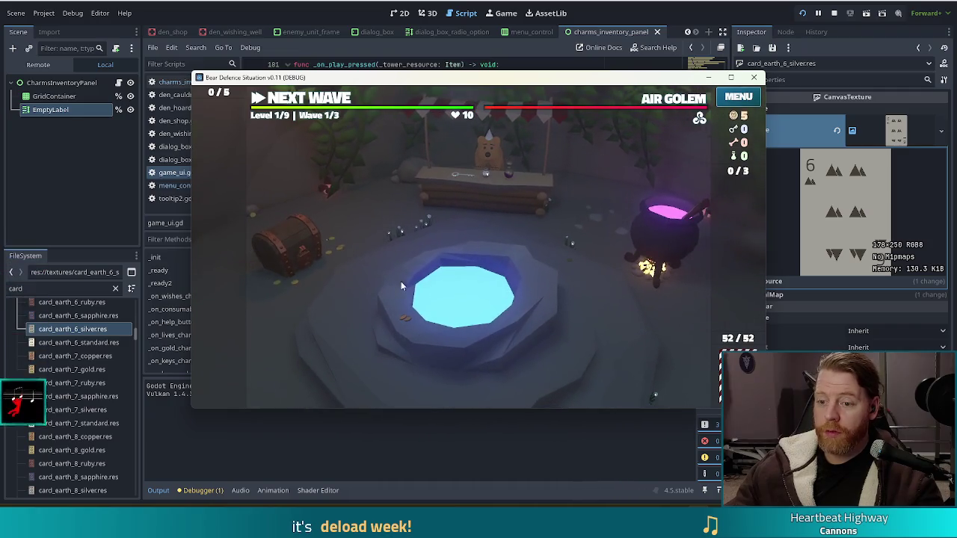
{"action": "left_click", "coordinate": [537, 272]}
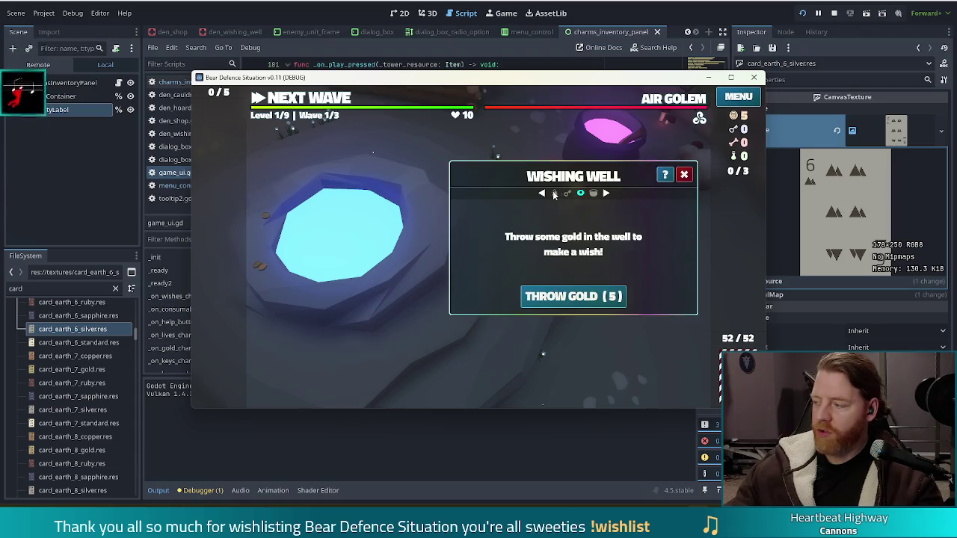
{"action": "left_click", "coordinate": [594, 194]}
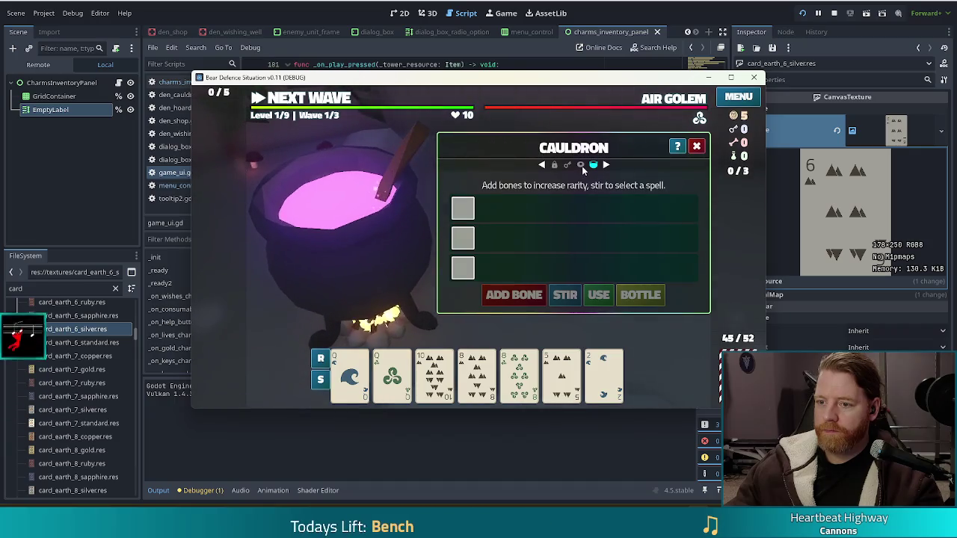
{"action": "left_click", "coordinate": [582, 166]}
{"action": "left_click", "coordinate": [568, 190]}
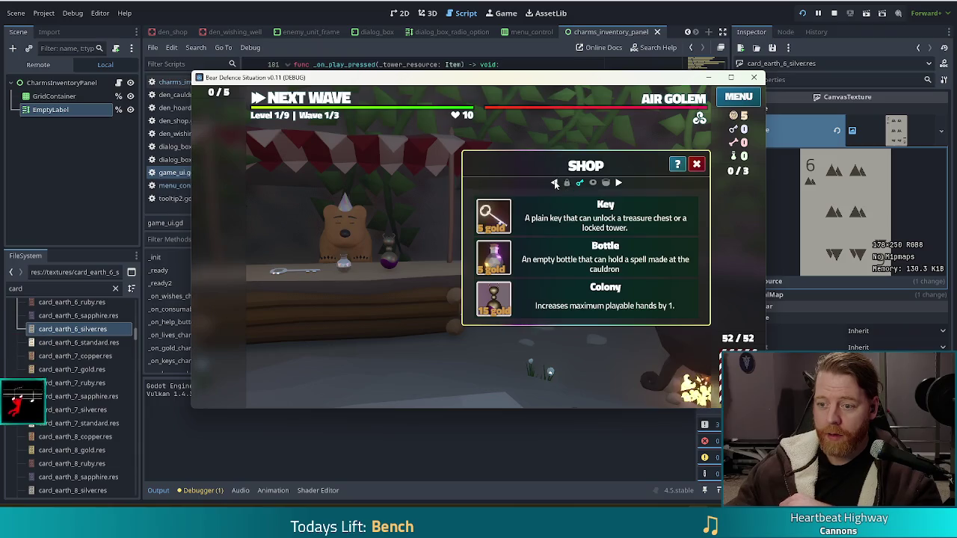
{"action": "left_click", "coordinate": [555, 184]}
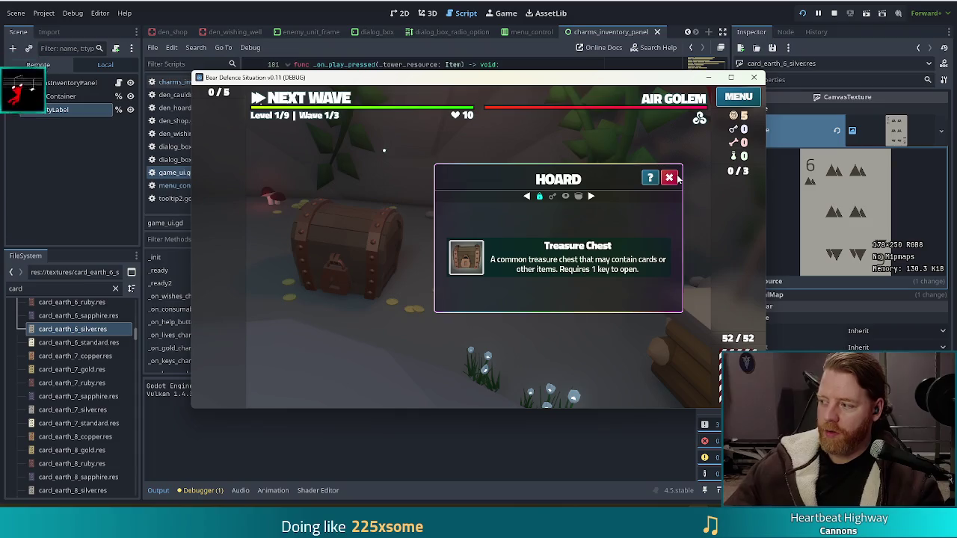
{"action": "left_click", "coordinate": [670, 178]}
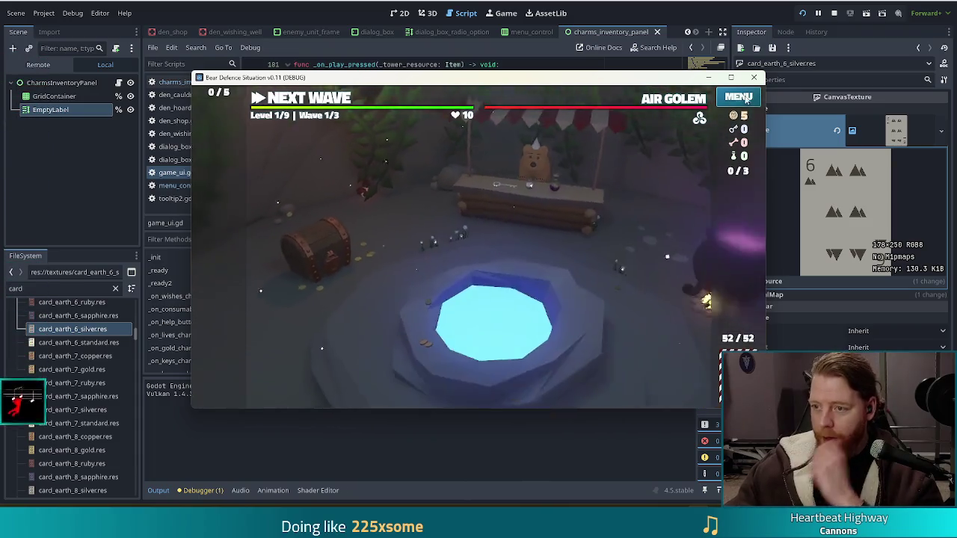
Step: Open the game menu in fullscreen and show the HANDS page with the fanned-cards icon
{"action": "left_click", "coordinate": [739, 98]}
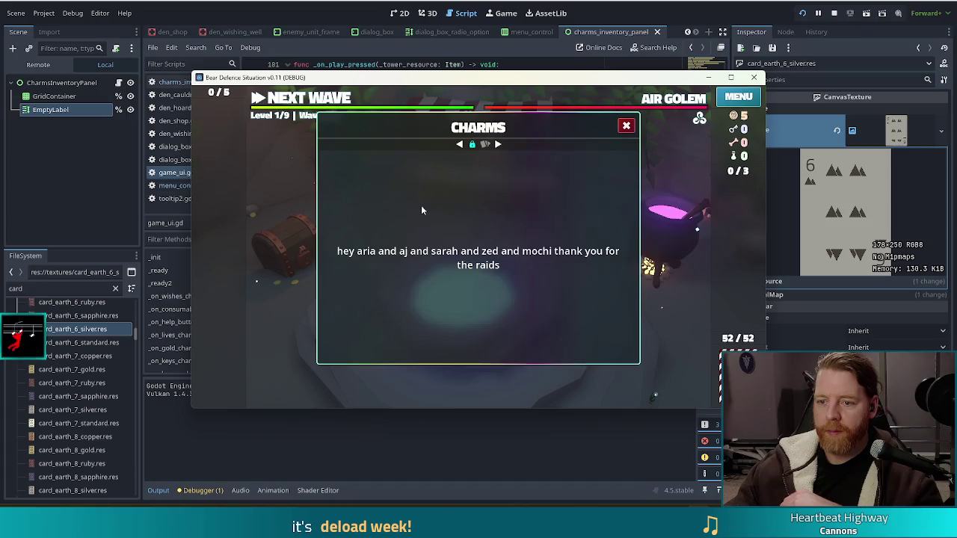
{"action": "key", "text": "F11"}
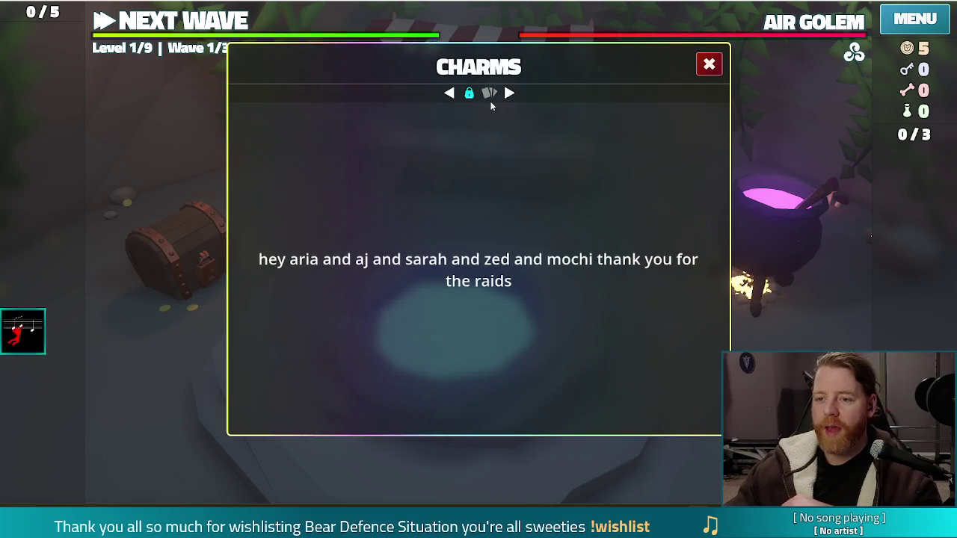
{"action": "left_click", "coordinate": [491, 94]}
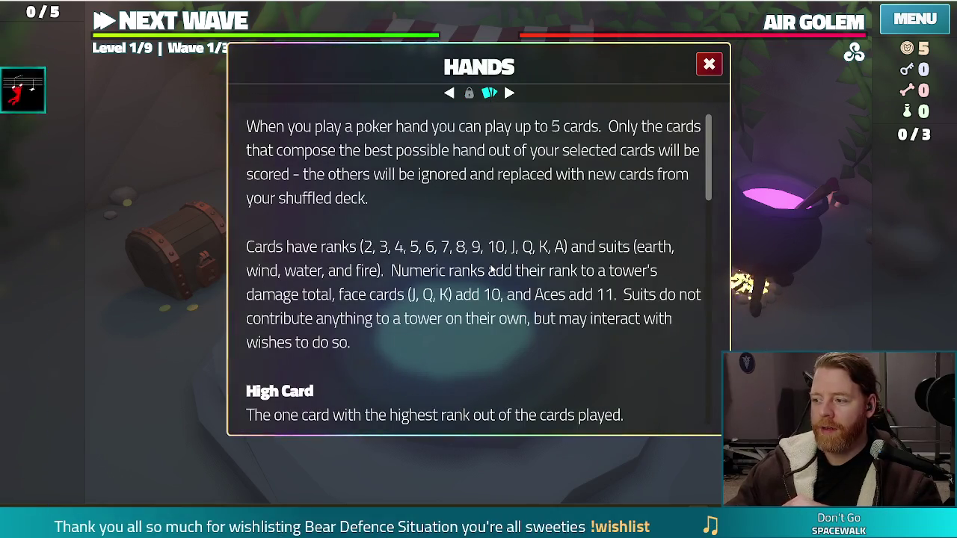